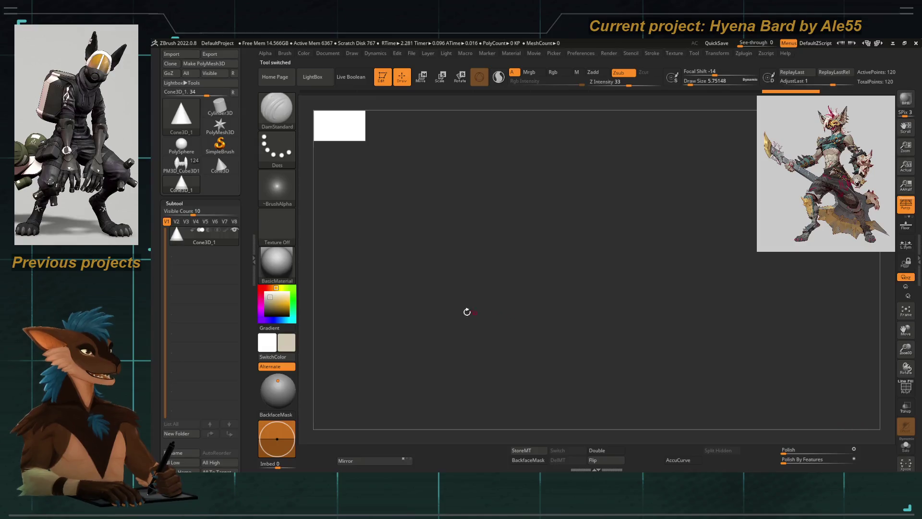
Step: Draw a Cone3D, append it to PM3D_Cube3D1, then delete that first cone subtool
drag(442, 318, 353, 260)
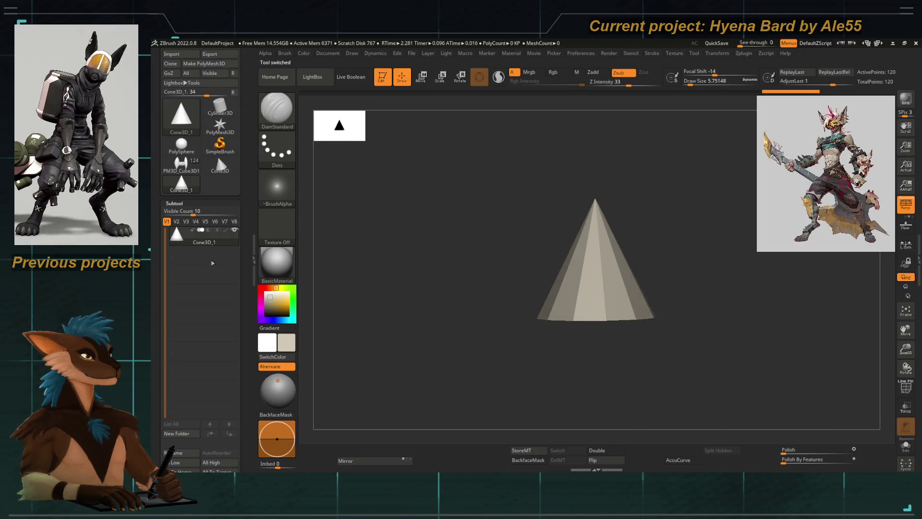
click(181, 167)
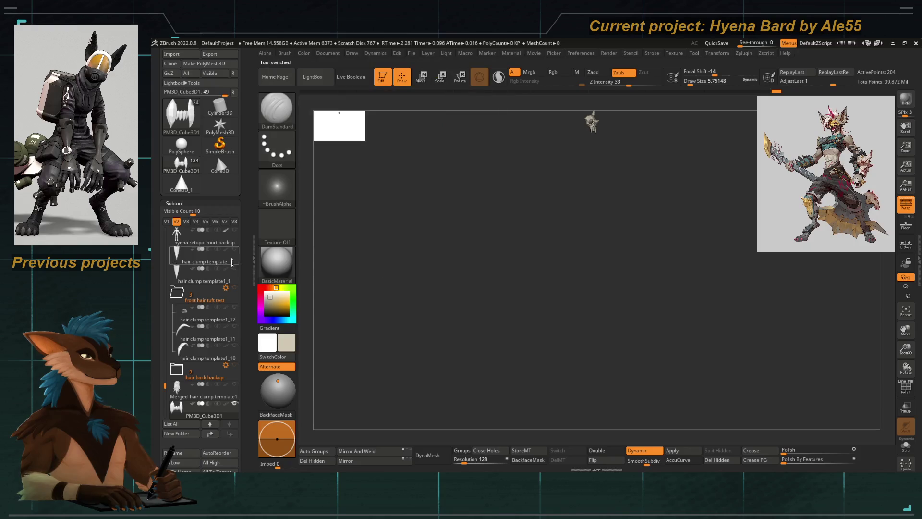
scroll(220, 312, down, 3)
click(215, 346)
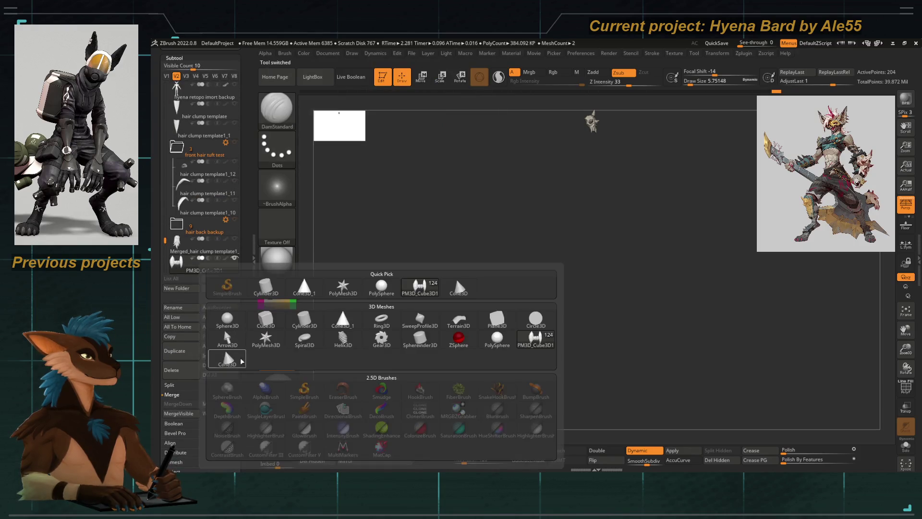
click(232, 360)
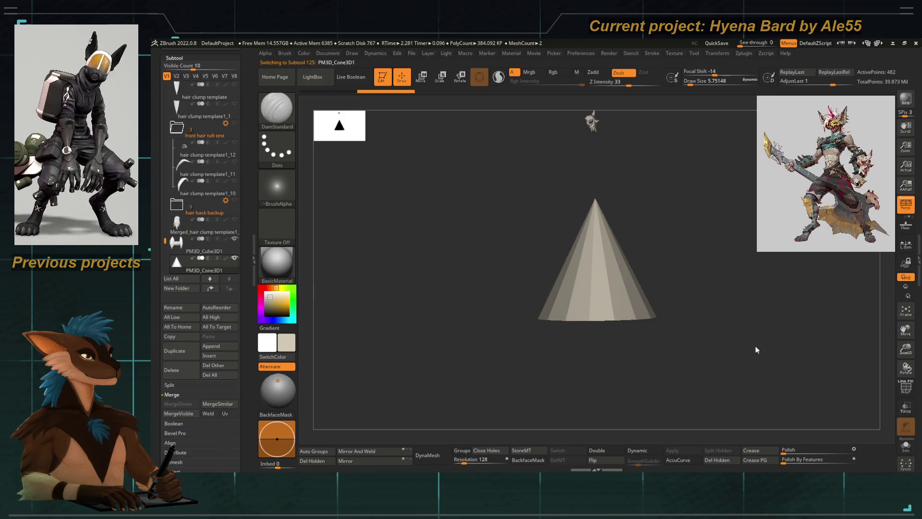
key(shift+f)
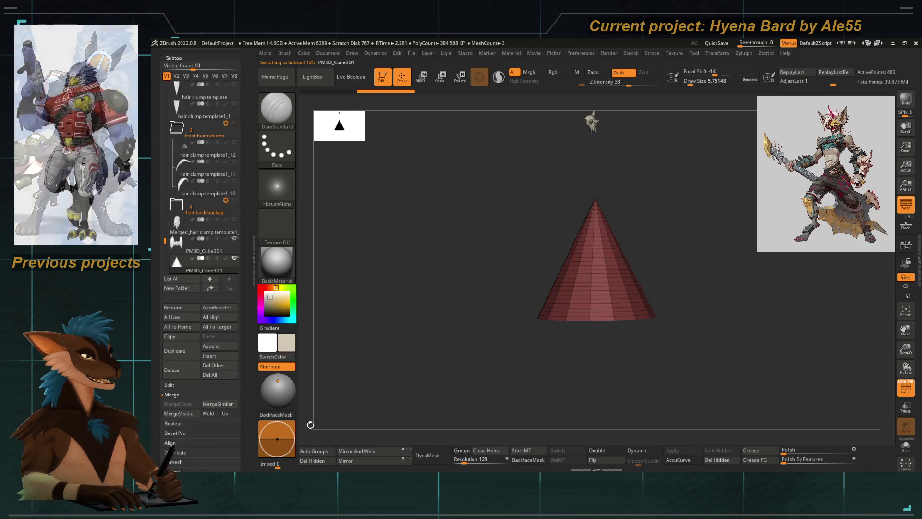
click(193, 374)
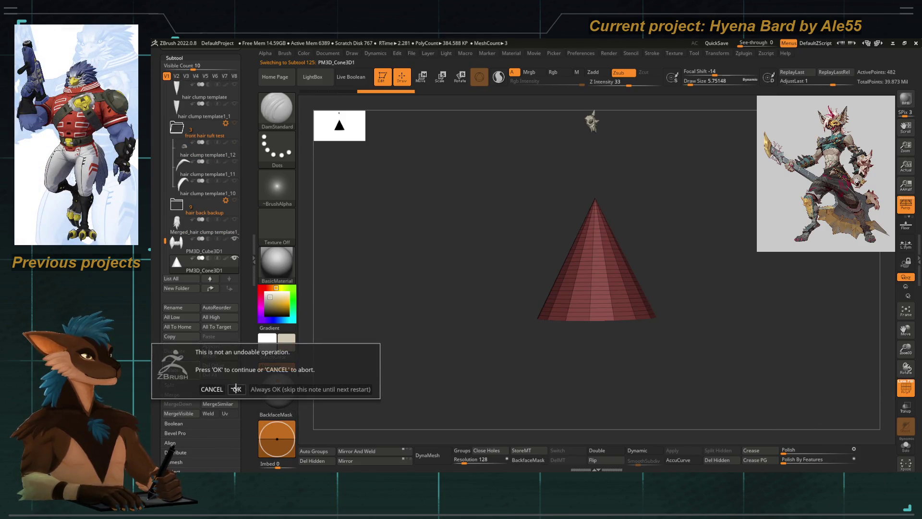
click(237, 390)
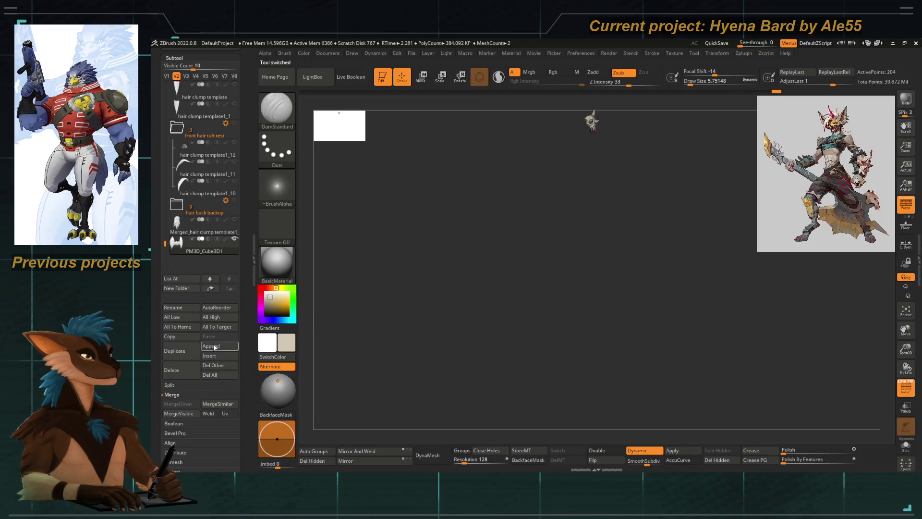
Step: Append Cone3D again as the new subtool PM3D_Cone3D_2
click(215, 346)
click(342, 320)
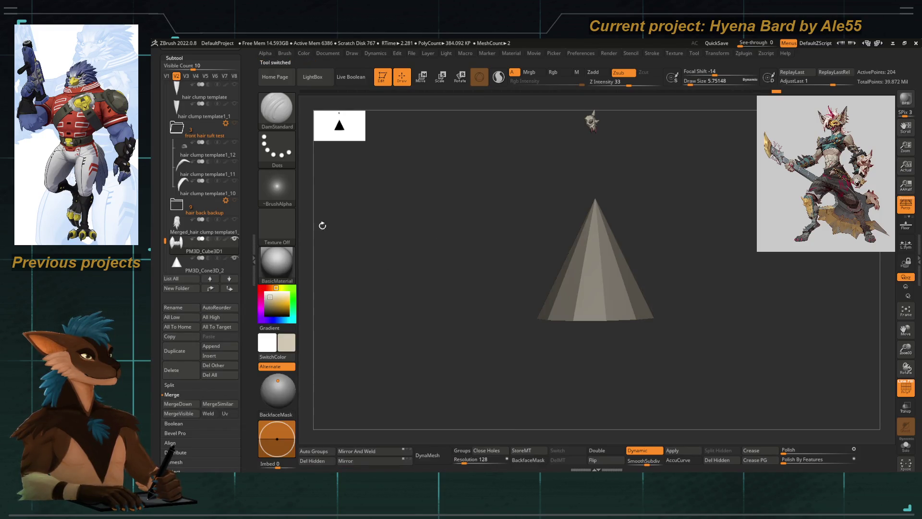
scroll(174, 255, up, 5)
scroll(174, 256, up, 5)
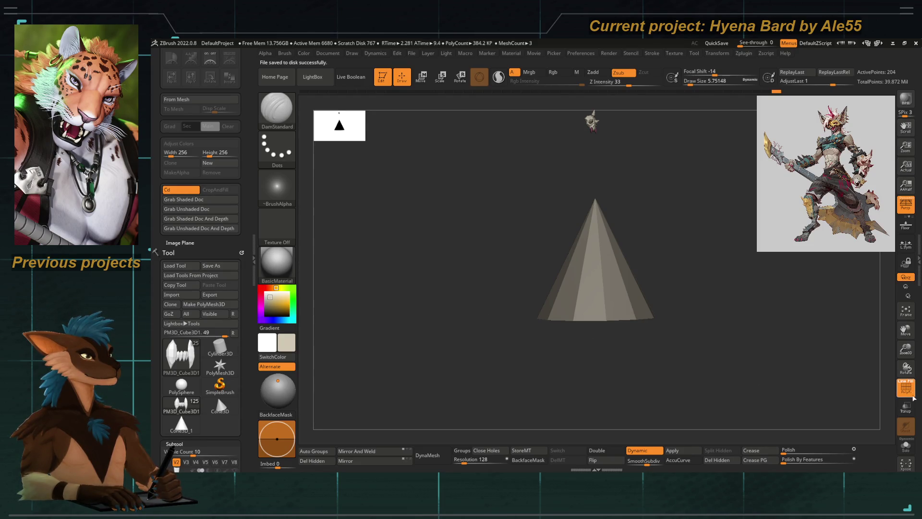
Step: With the Move gizmo reset upright, select the cone subtool, frame it and scale it small
key(w)
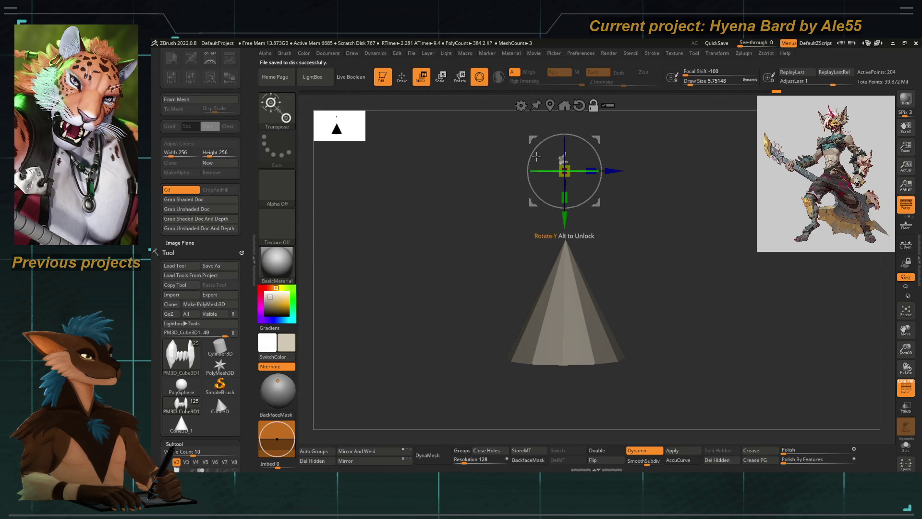
click(565, 106)
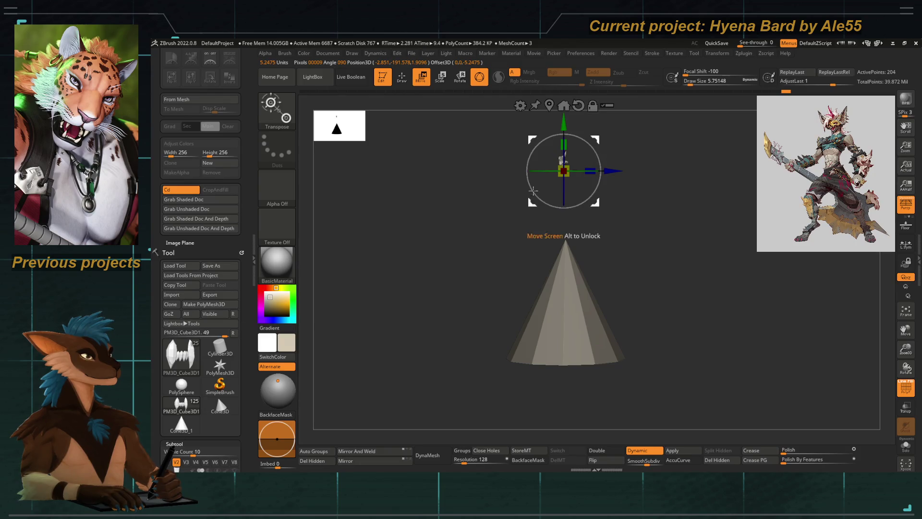
click(564, 312)
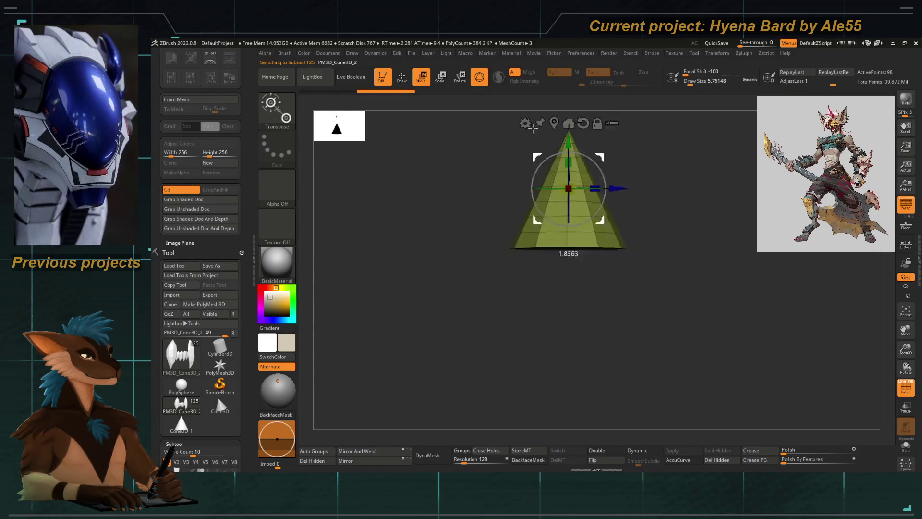
drag(536, 250, 533, 254)
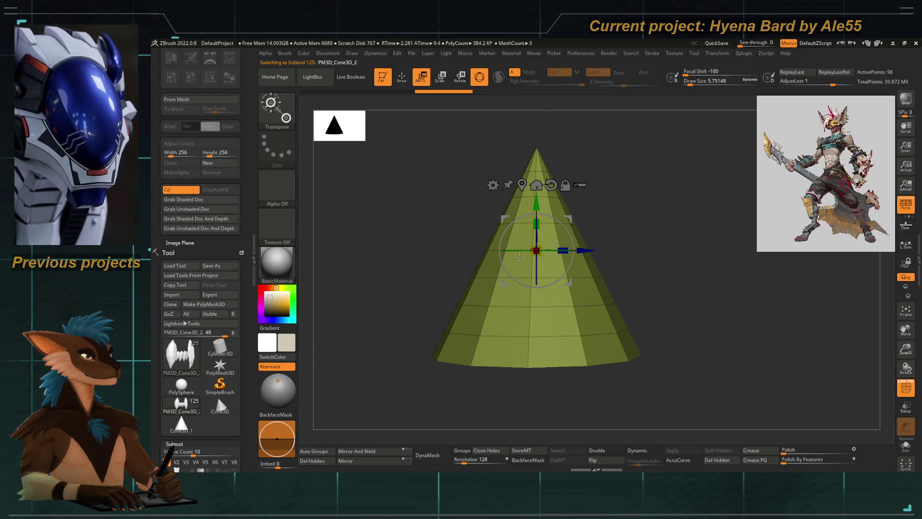
key(ctrl+z)
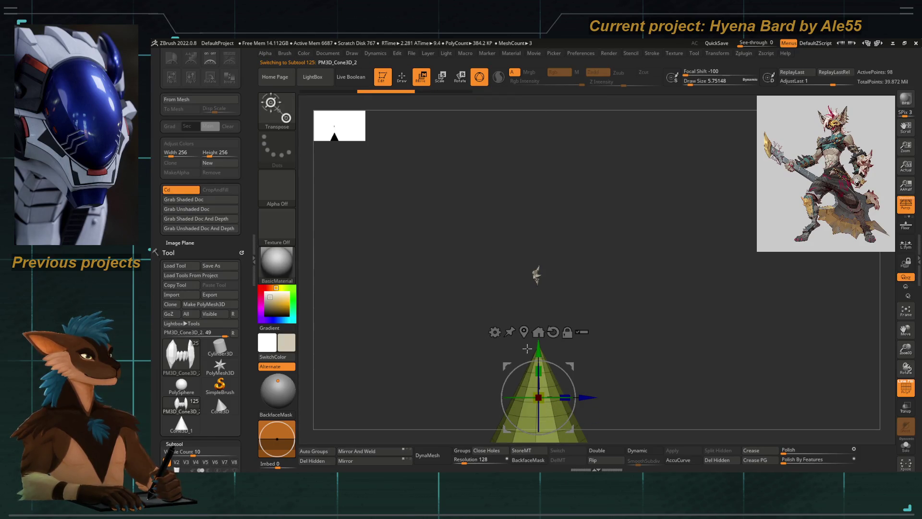
key(f)
mouse_move(559, 272)
mouse_down()
mouse_move(636, 343)
mouse_move(519, 334)
mouse_move(536, 242)
mouse_move(615, 302)
mouse_move(431, 219)
mouse_move(360, 200)
mouse_move(388, 218)
mouse_up()
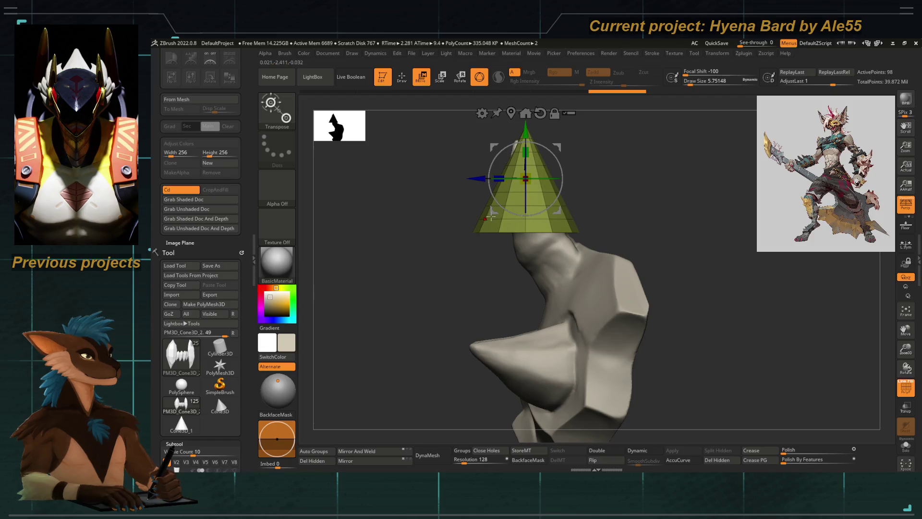
Step: Scale the cone down a little further, then check and close the gizmo's Transform Type menu
drag(492, 220, 480, 159)
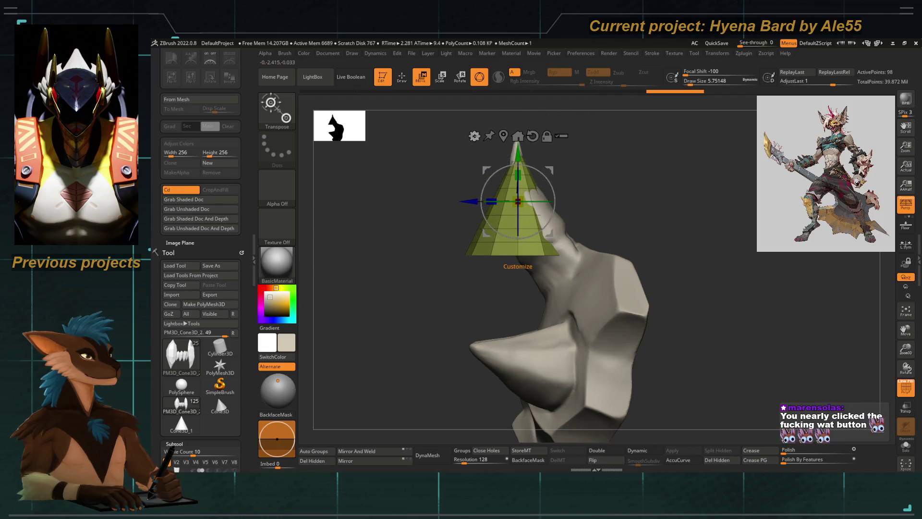
click(477, 144)
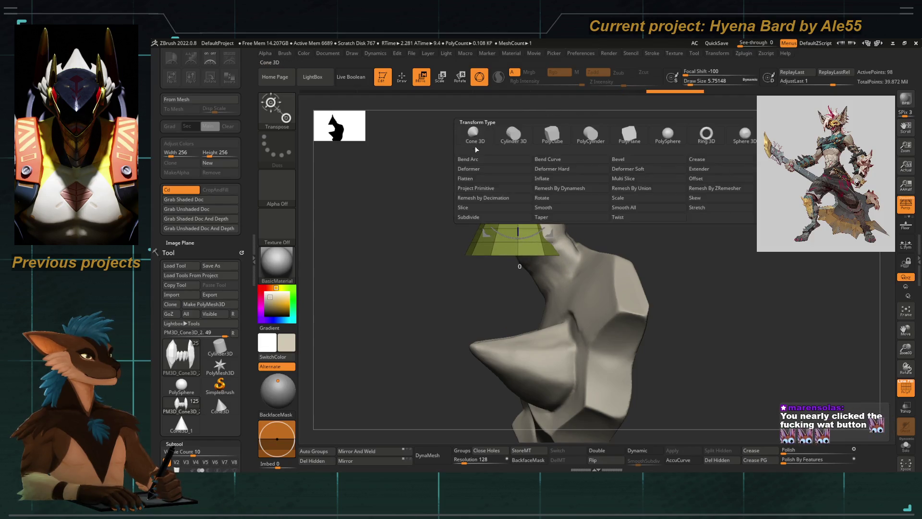
click(490, 197)
scroll(240, 210, down, 10)
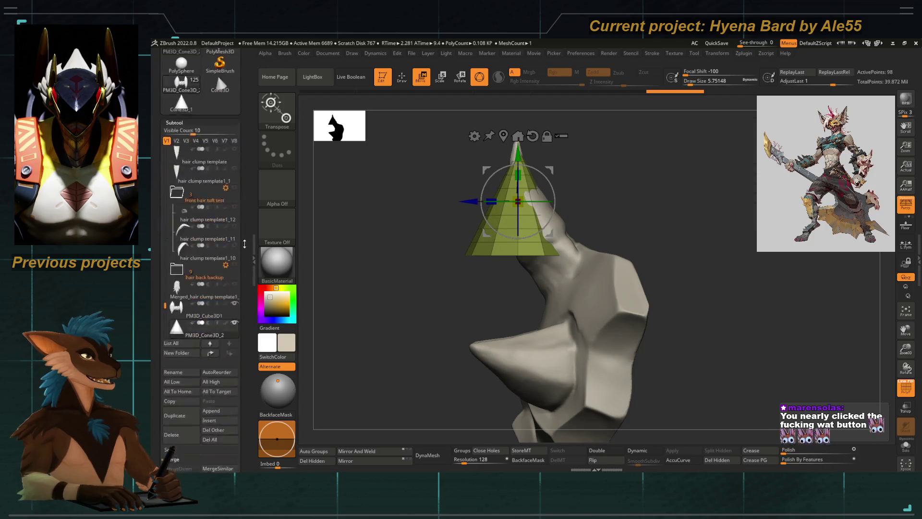
scroll(240, 210, up, 4)
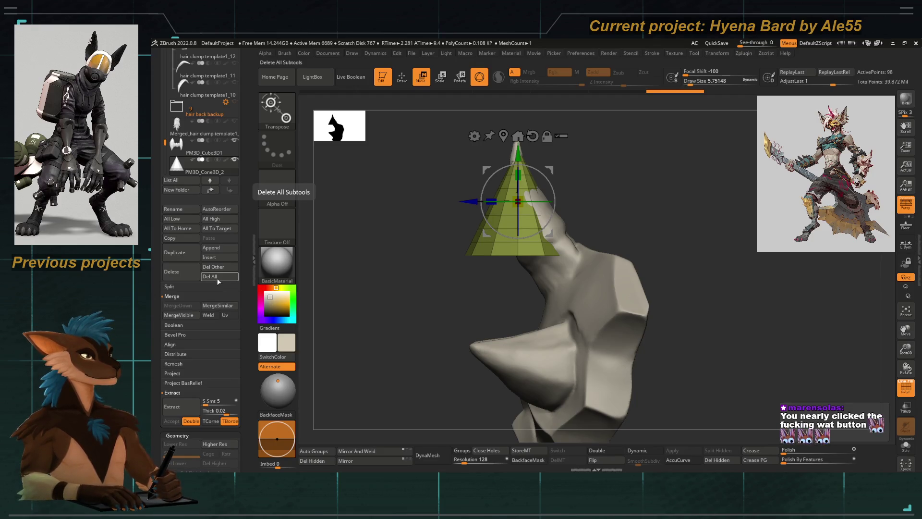
Step: Curve the cone into a tapering horn with a Bend Curve deformer, then accept it back to Gizmo 3D
click(474, 137)
click(562, 165)
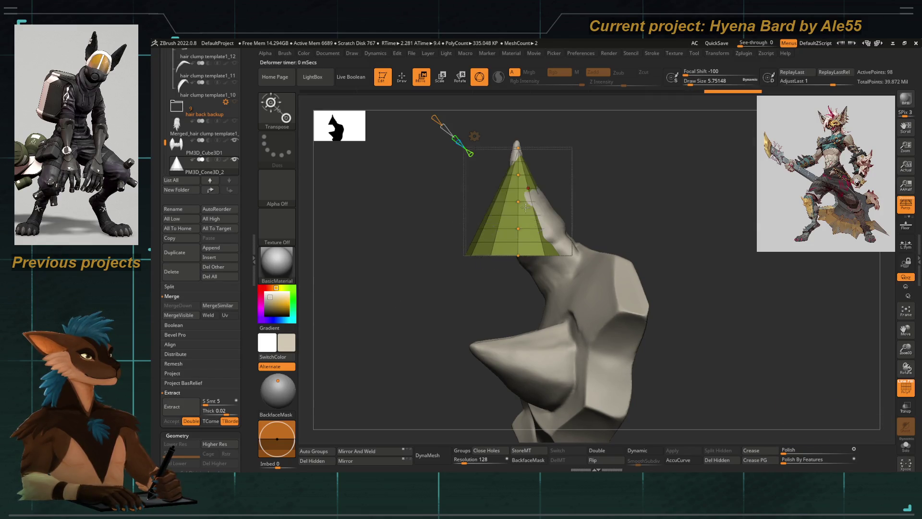
drag(517, 254, 528, 243)
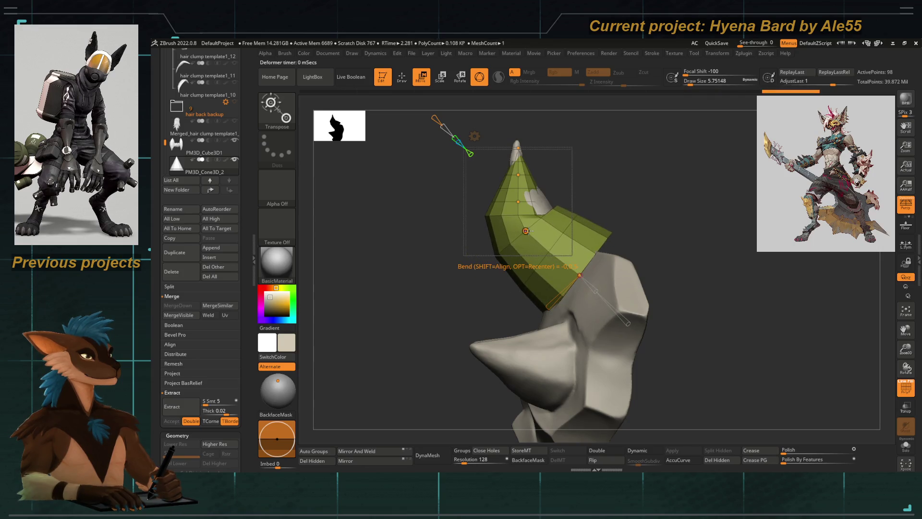
drag(579, 276, 591, 283)
mouse_move(554, 257)
mouse_down()
mouse_move(514, 143)
mouse_move(528, 231)
mouse_move(551, 257)
mouse_move(430, 146)
mouse_up()
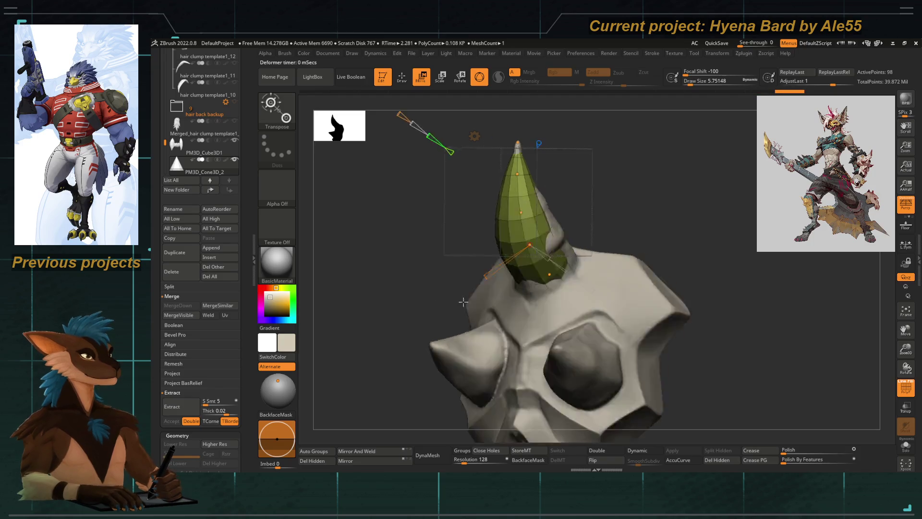
click(456, 159)
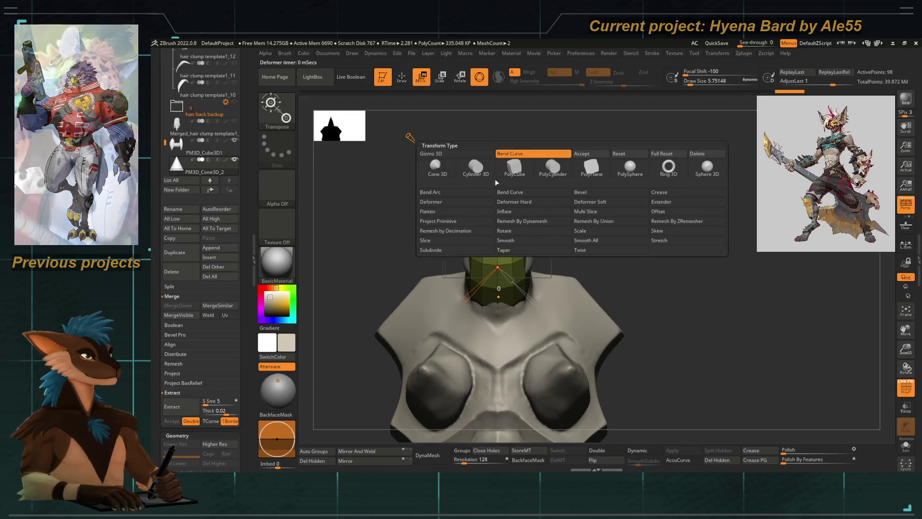
click(455, 156)
mouse_move(430, 210)
mouse_down()
mouse_move(482, 230)
mouse_move(521, 277)
mouse_up()
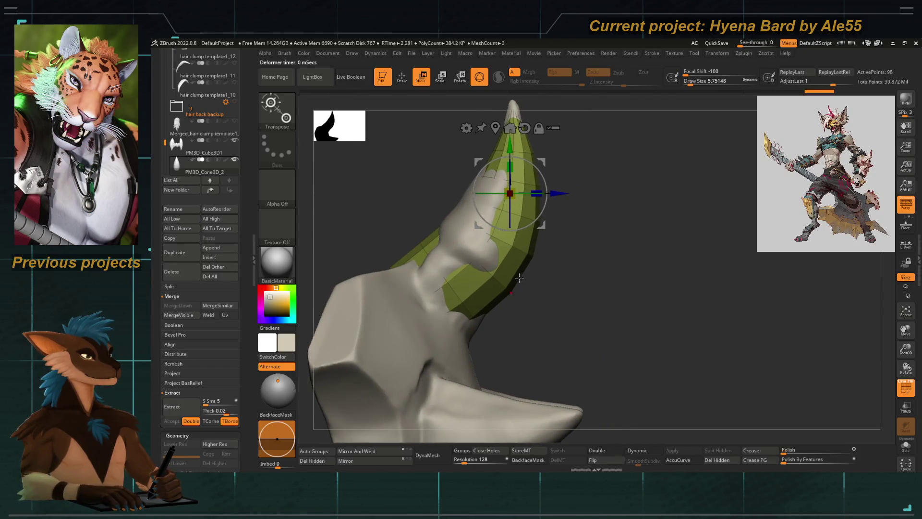
Step: Select the ZModeler brush and set its edge action to Crease with the EdgeLoop Complete target
key(b)
key(z)
key(m)
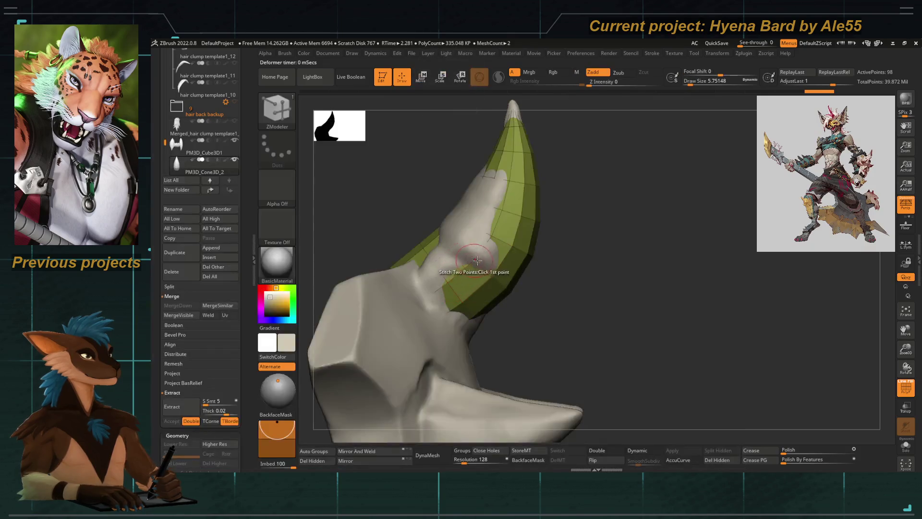
key(space)
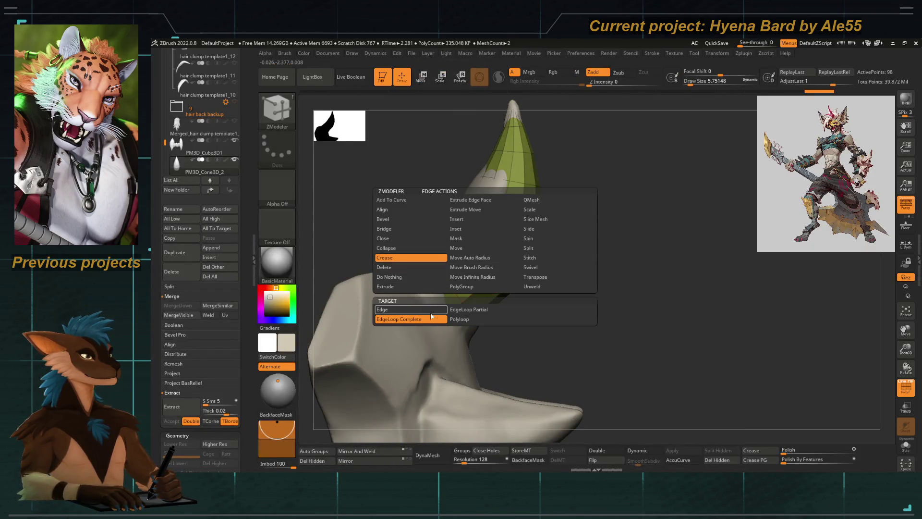
click(431, 317)
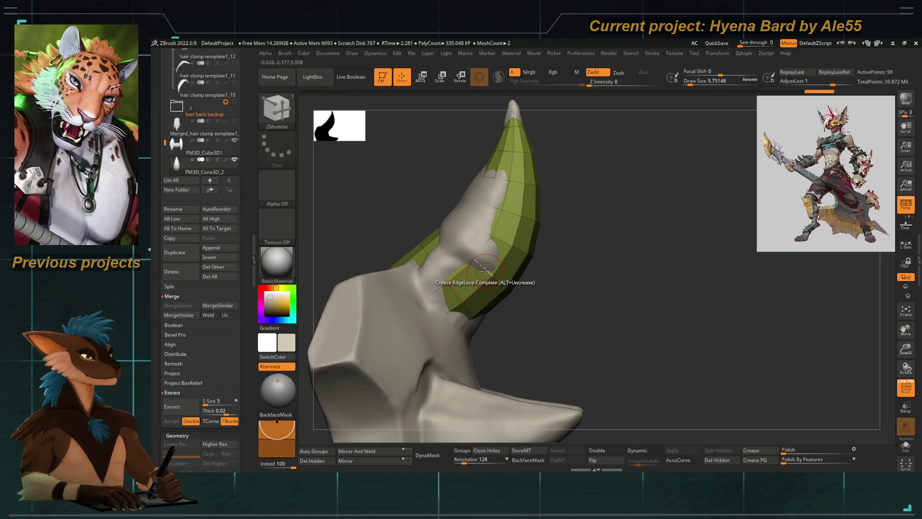
Step: Switch to Move Topological, turn to a front view, Mirror And Weld the cone and isolate it in Solo
key(b)
key(m)
key(t)
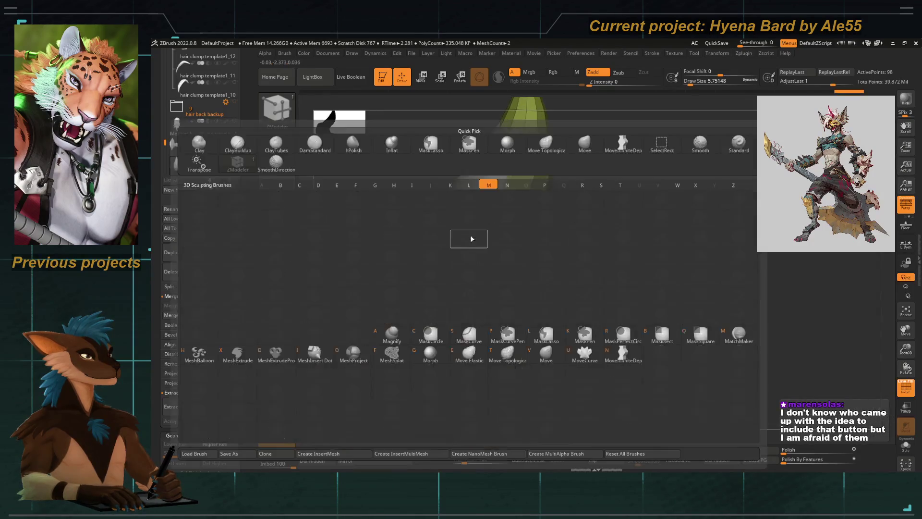
mouse_move(527, 282)
mouse_down()
mouse_move(446, 231)
mouse_move(423, 194)
mouse_up()
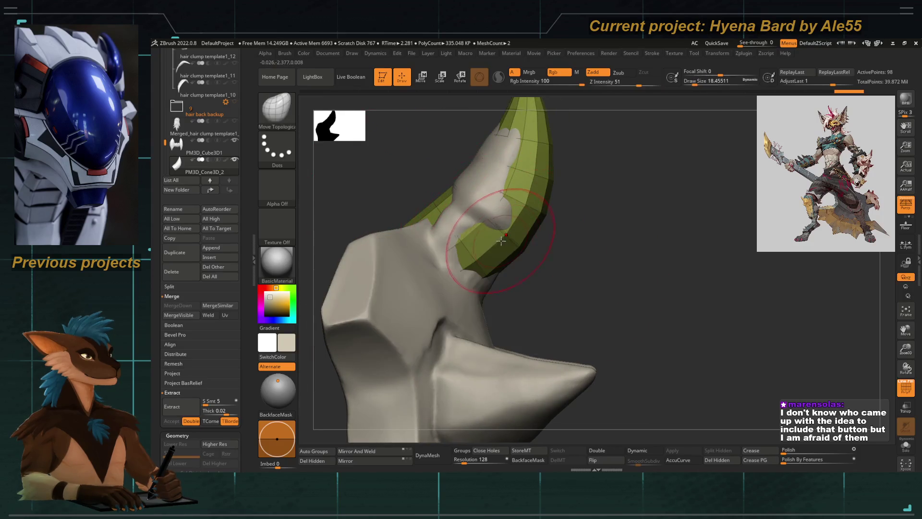
shift+drag(504, 226, 367, 361)
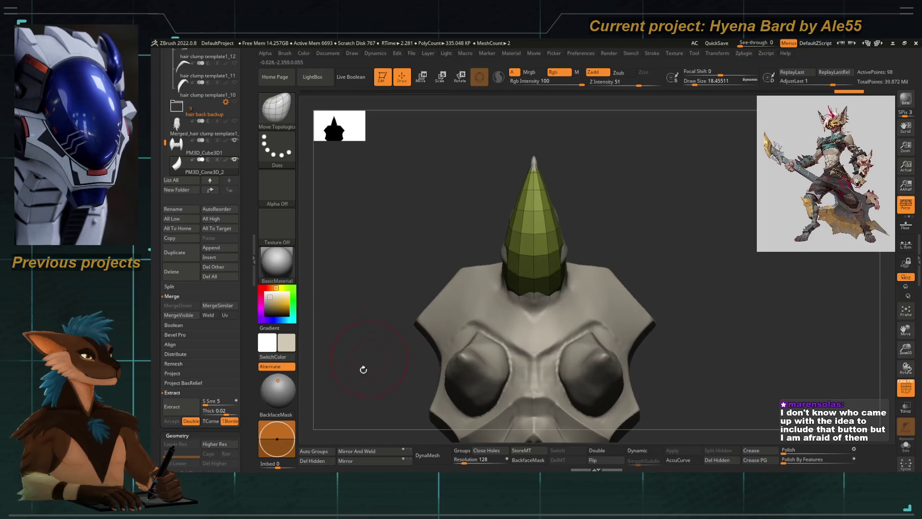
click(345, 451)
key(f)
click(905, 444)
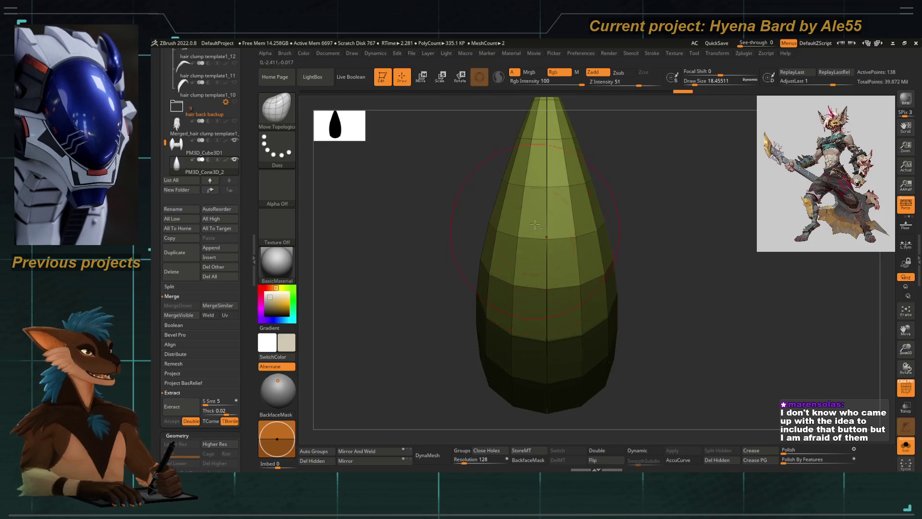
alt+drag(494, 206, 502, 259)
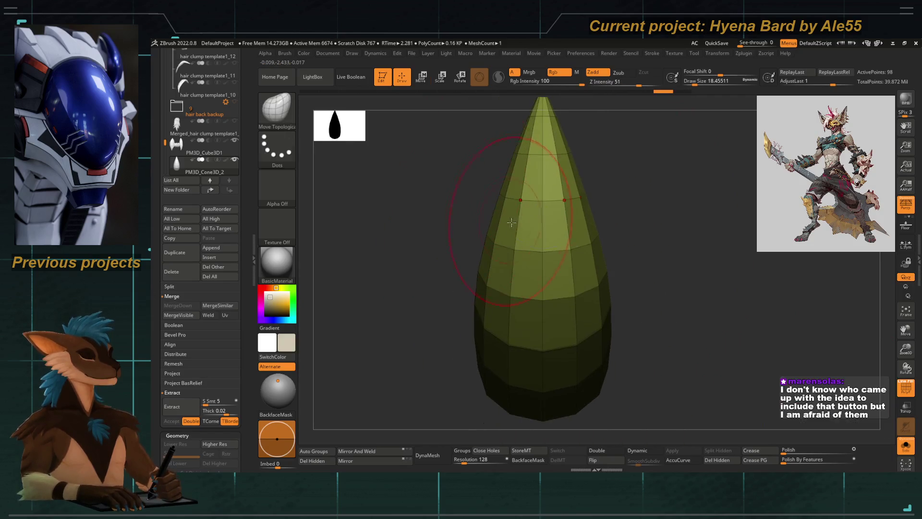
Step: Mirror And Weld the cone into a clean symmetric point and test Dynamic subdivision
key(w)
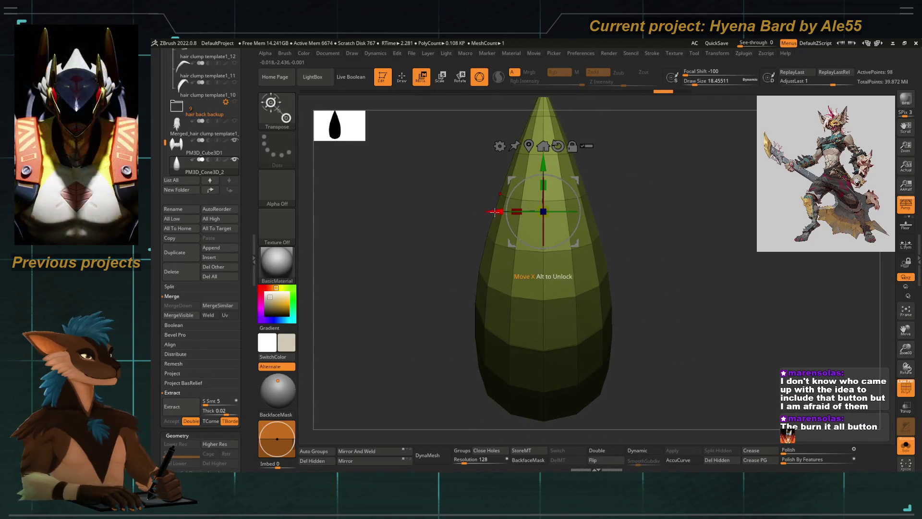
click(365, 453)
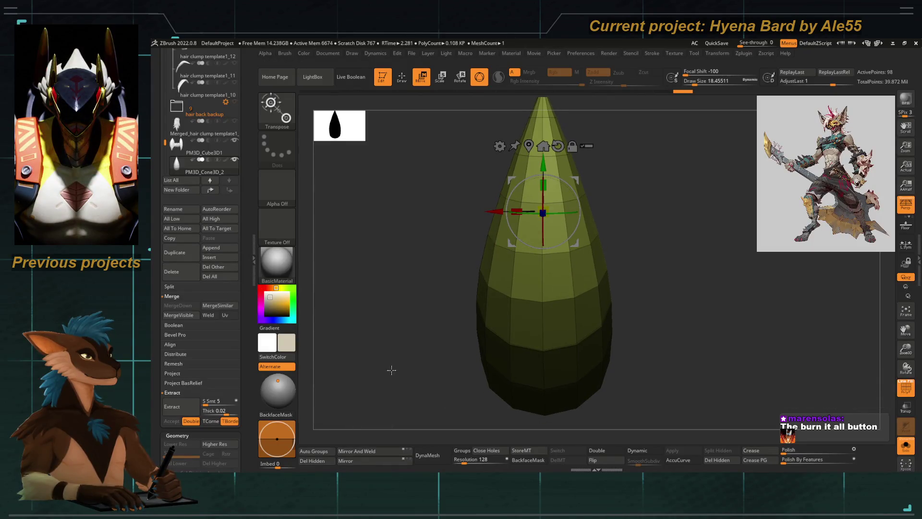
mouse_move(438, 230)
alt+mouse_down()
mouse_move(545, 223)
mouse_move(452, 290)
alt+mouse_up()
key(d)
key(shift+d)
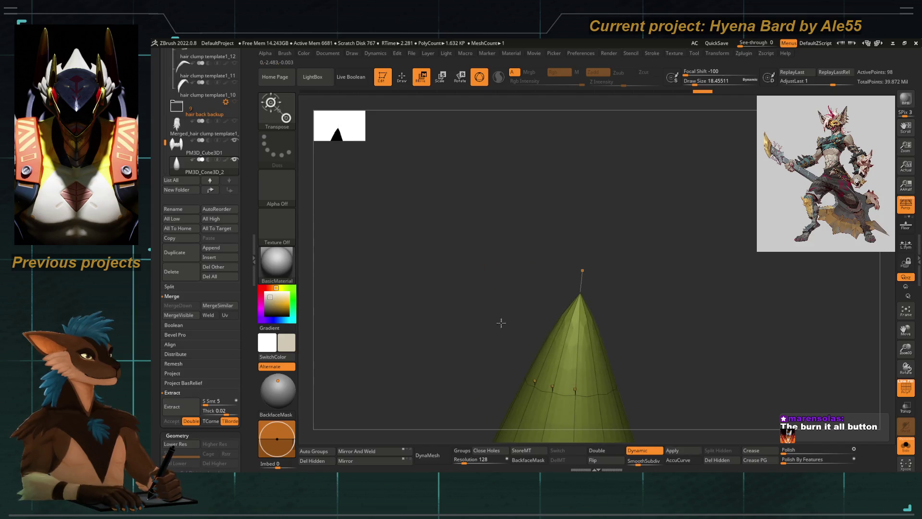
key(ctrl+z)
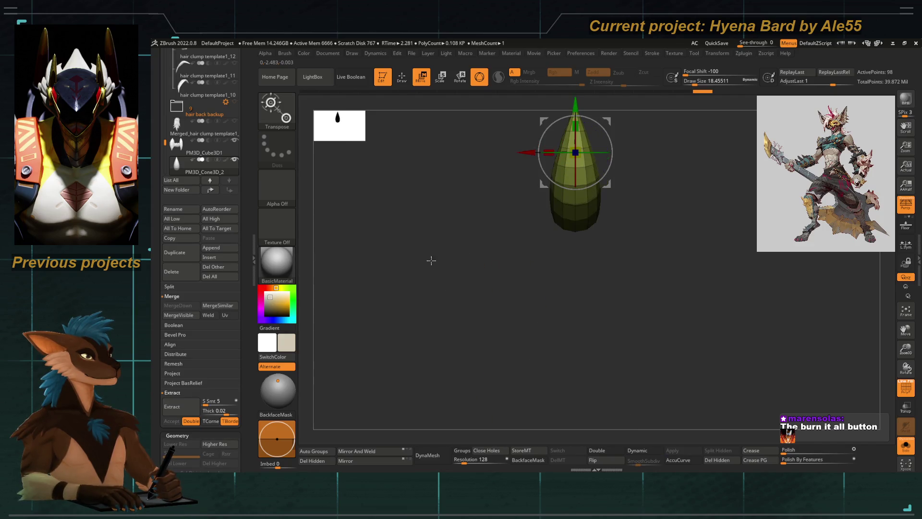
key(ctrl+shift+z)
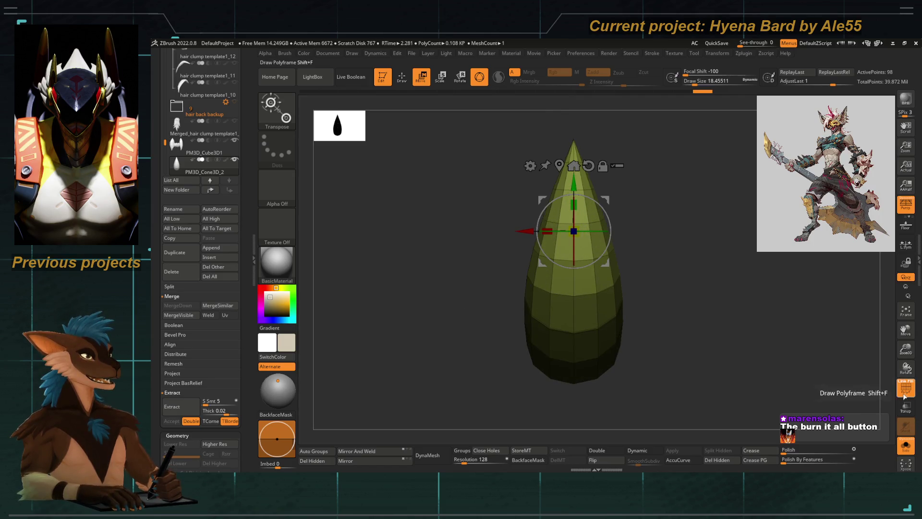
Step: Tilt the horn so its base swings left, then exit Solo to view it on the head
click(905, 387)
key(ctrl+shift+z)
click(906, 386)
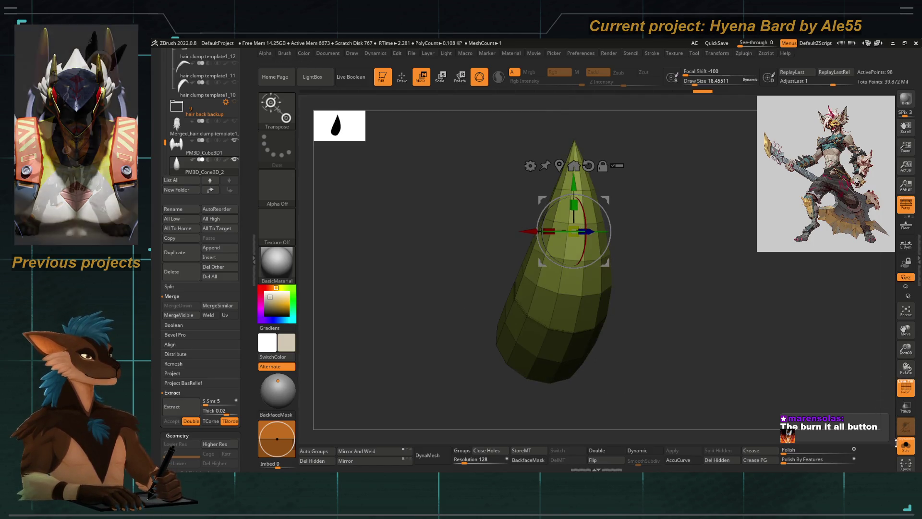
click(906, 446)
drag(720, 382, 446, 247)
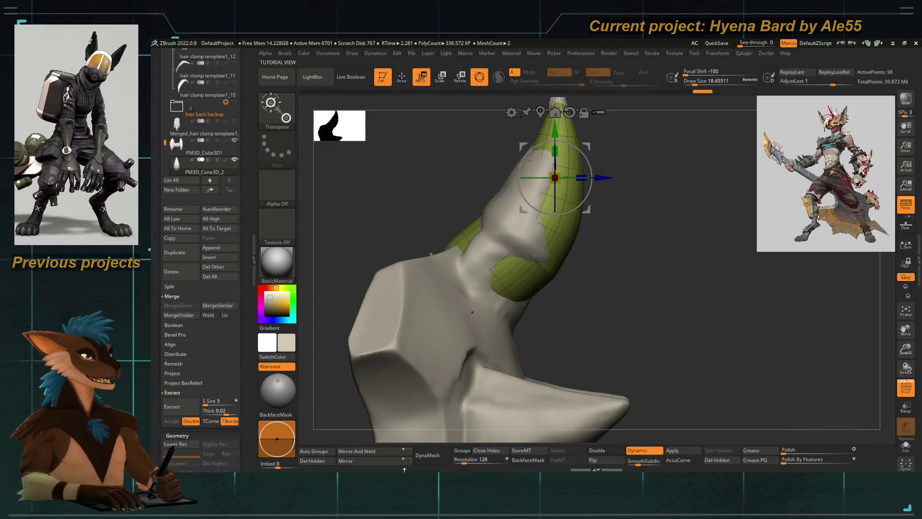
Step: Turn on Transp ghost mode and disable Dynamic subdivision for a see-through, faceted view
key(q)
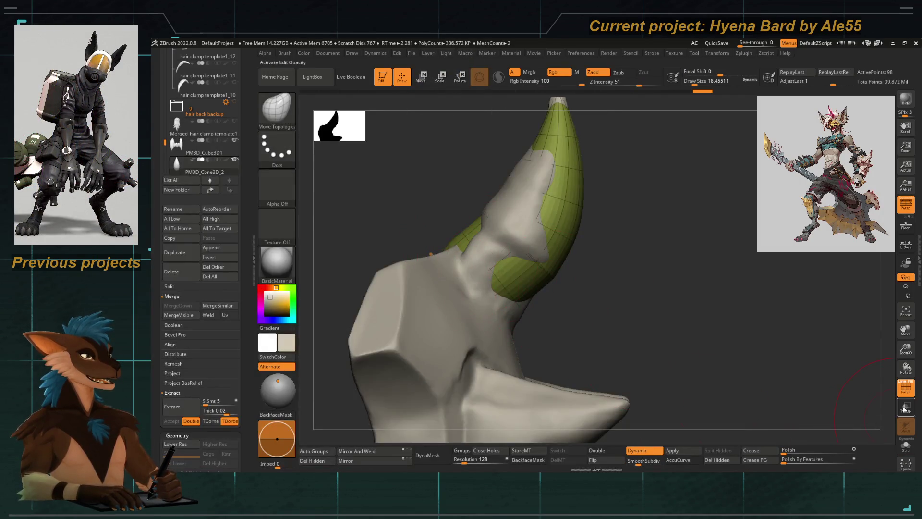
click(906, 407)
mouse_move(402, 240)
mouse_down()
mouse_move(414, 239)
mouse_move(412, 251)
mouse_up()
key(shift+d)
Step: Select the ZModeler brush to check its edge actions, then switch to the Morph brush
key(b)
key(z)
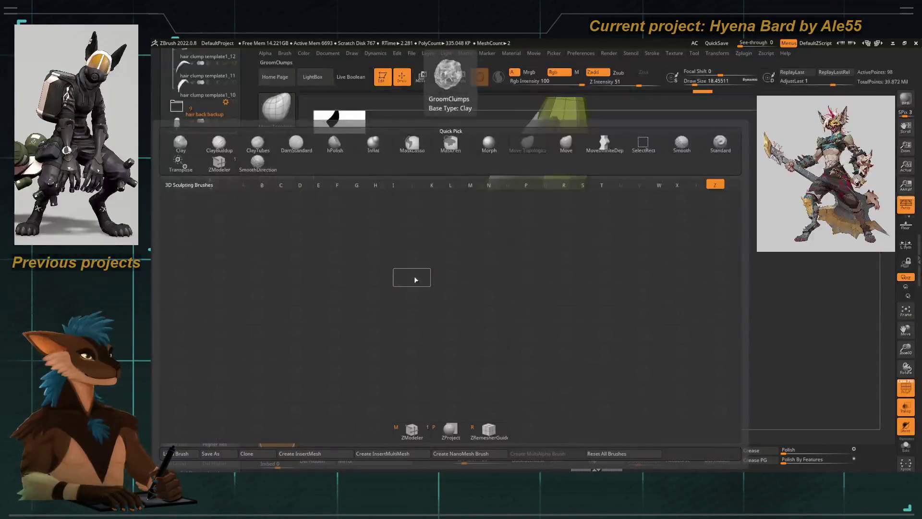
key(m)
key(space)
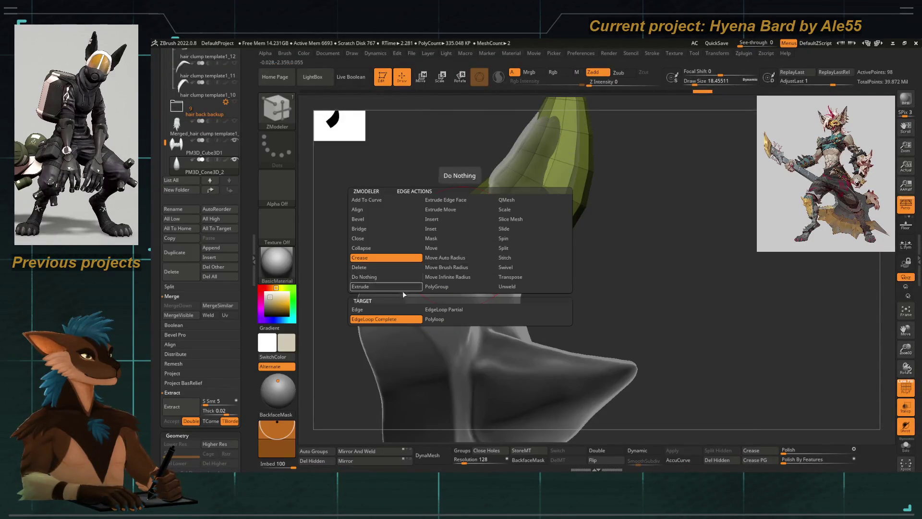
key(b)
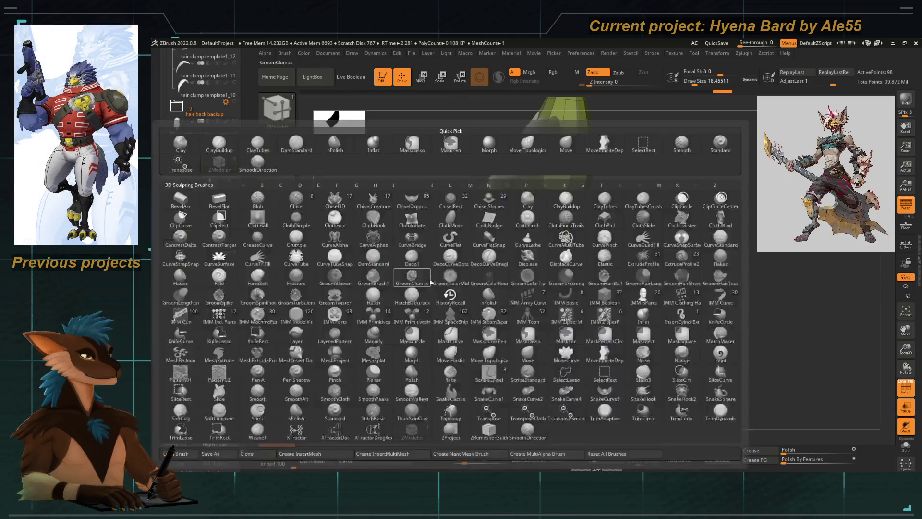
key(m)
key(r)
key(space)
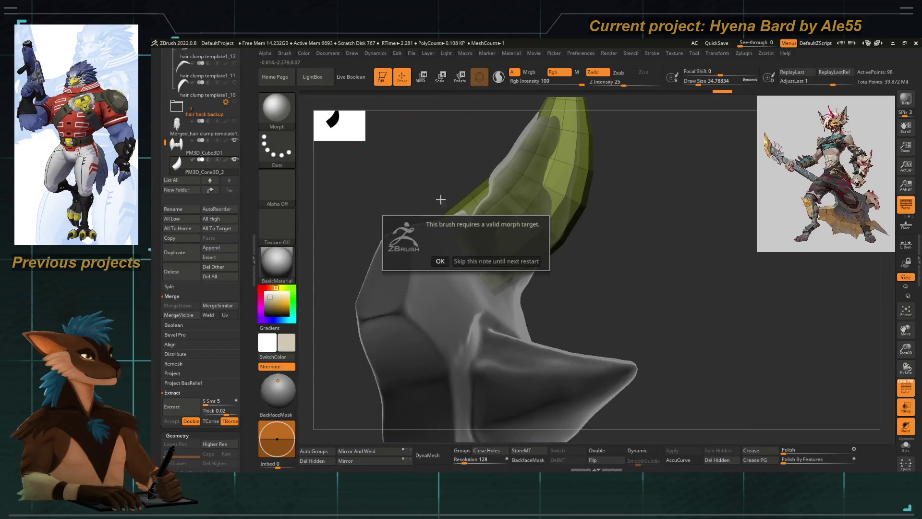
Step: With Move Topological at Draw Size about 20, then 15.5, push the skull surface up against the horn's lower edge
key(b)
key(m)
key(t)
mouse_move(439, 219)
mouse_down()
mouse_move(476, 200)
mouse_move(486, 208)
mouse_up()
key(space)
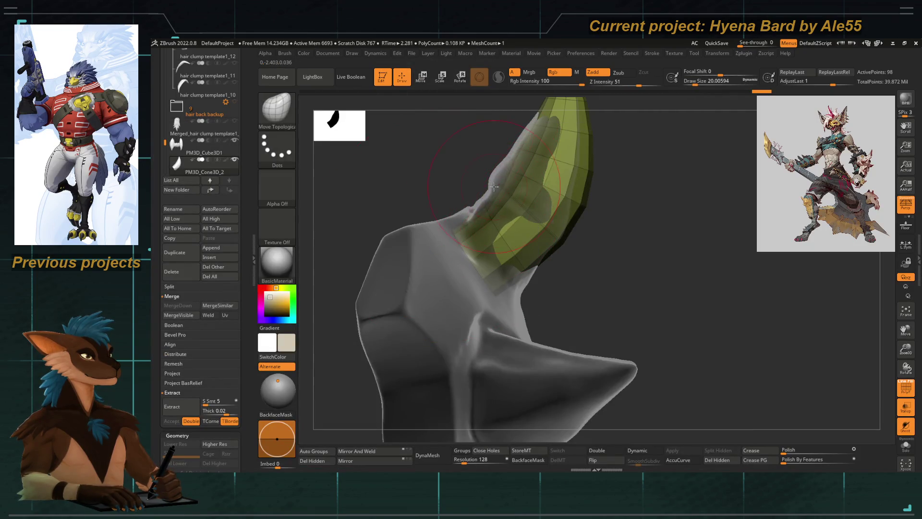
drag(560, 245, 578, 212)
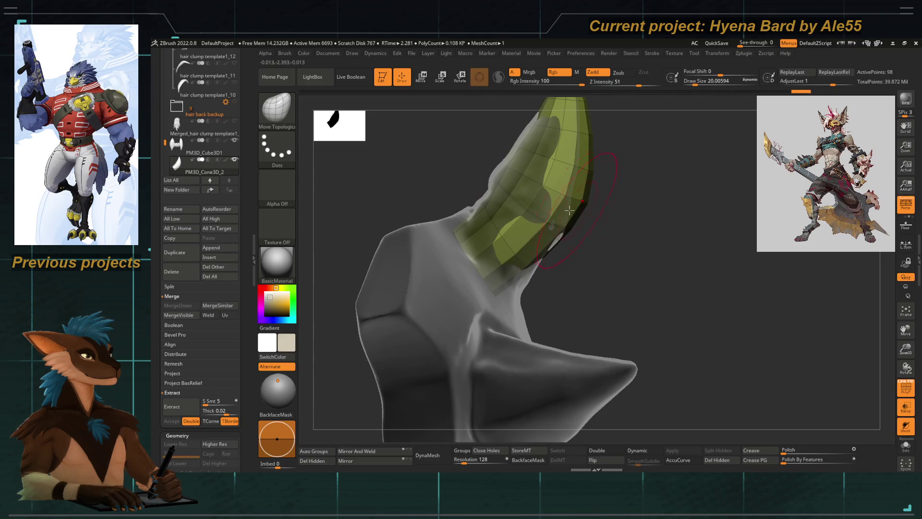
shift+right_drag(535, 197, 518, 212)
key(space)
drag(528, 219, 519, 219)
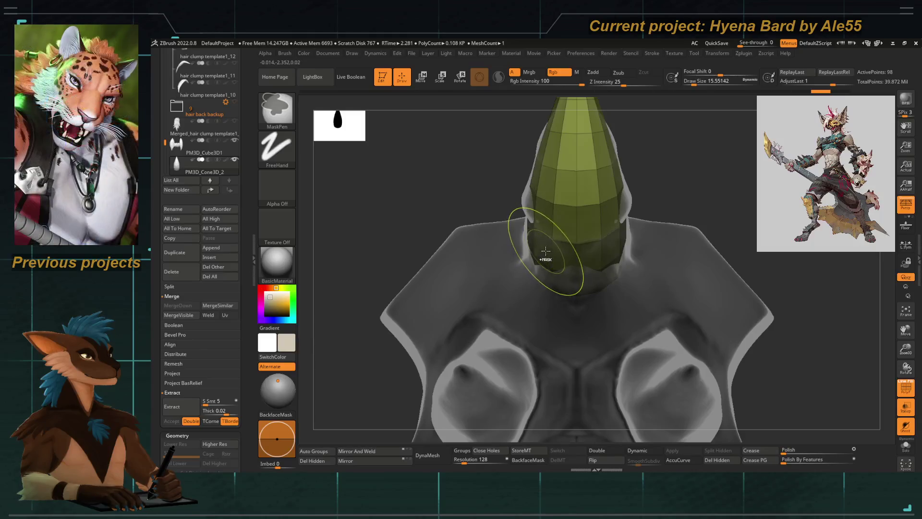
Step: Inspect the horn base from several angles and enlarge the brush to about 54
right_drag(574, 269, 490, 190)
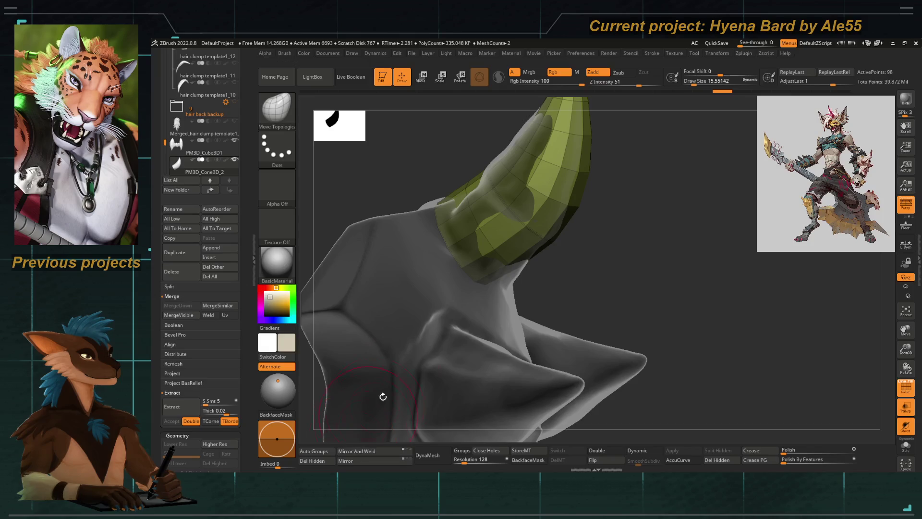
right_drag(371, 411, 596, 290)
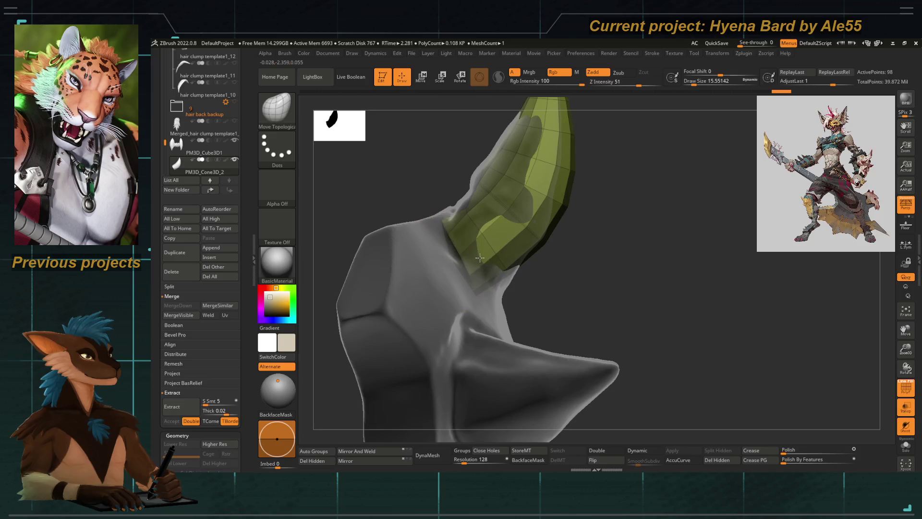
drag(576, 283, 523, 268)
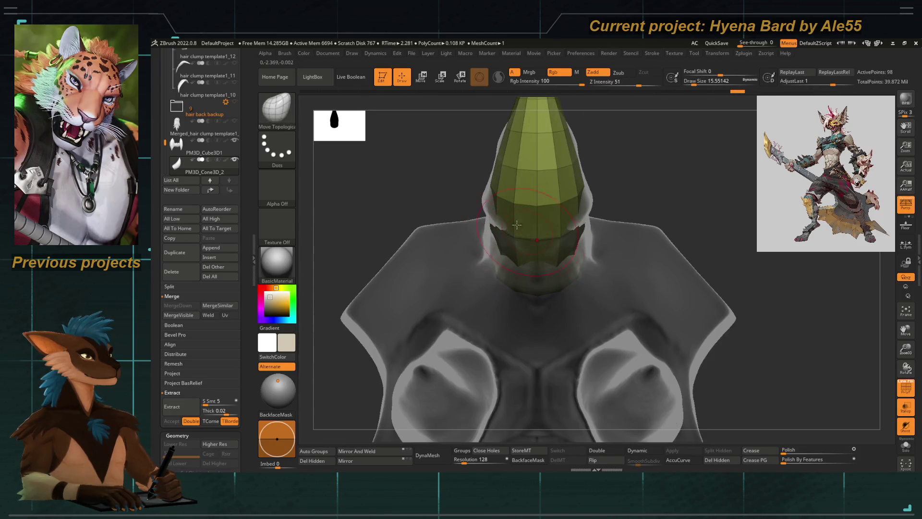
right_drag(534, 244, 469, 200)
key(space)
drag(483, 223, 486, 223)
mouse_move(486, 222)
right_down()
mouse_move(477, 214)
mouse_move(485, 257)
right_up()
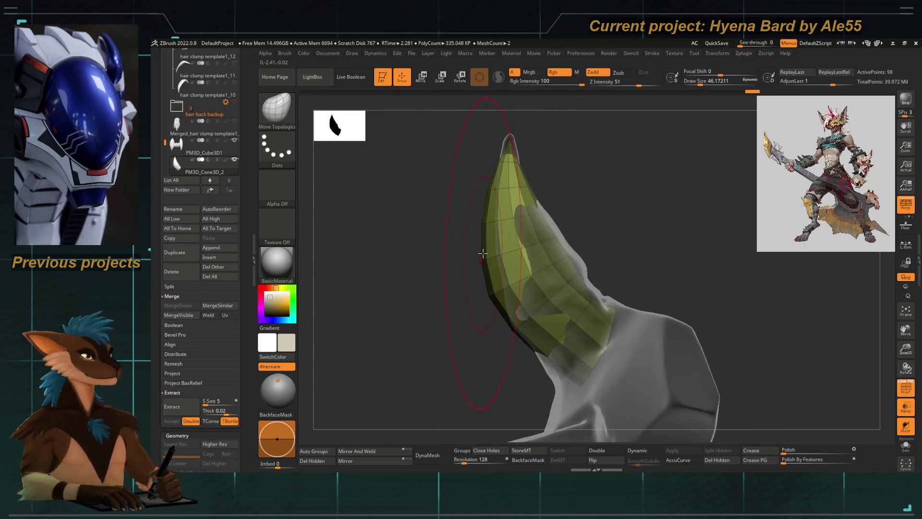
Step: Push the horn's left side inward to slim it, adjusting Draw Size between about 31 and 13
drag(483, 256, 499, 250)
key(space)
mouse_move(510, 161)
mouse_down()
mouse_move(525, 161)
mouse_move(530, 184)
mouse_up()
key(bracketleft)
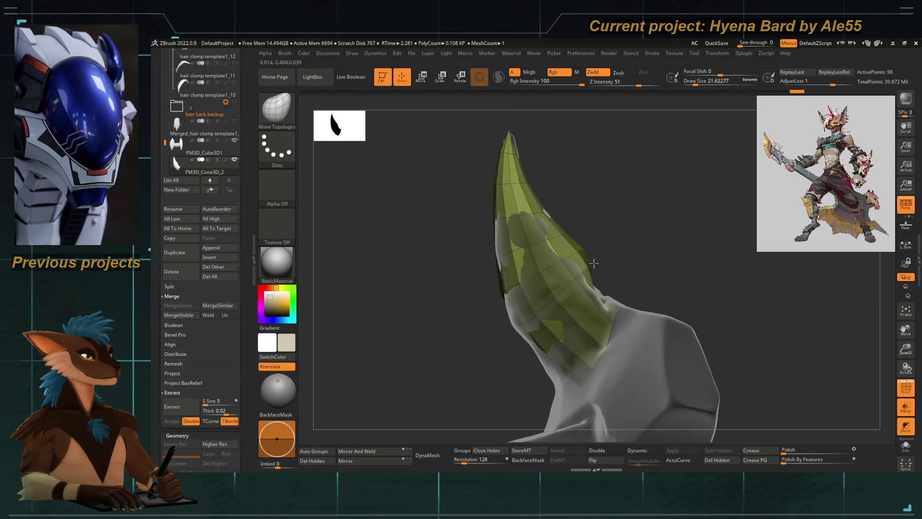
key(bracketleft)
shift+drag(592, 265, 640, 244)
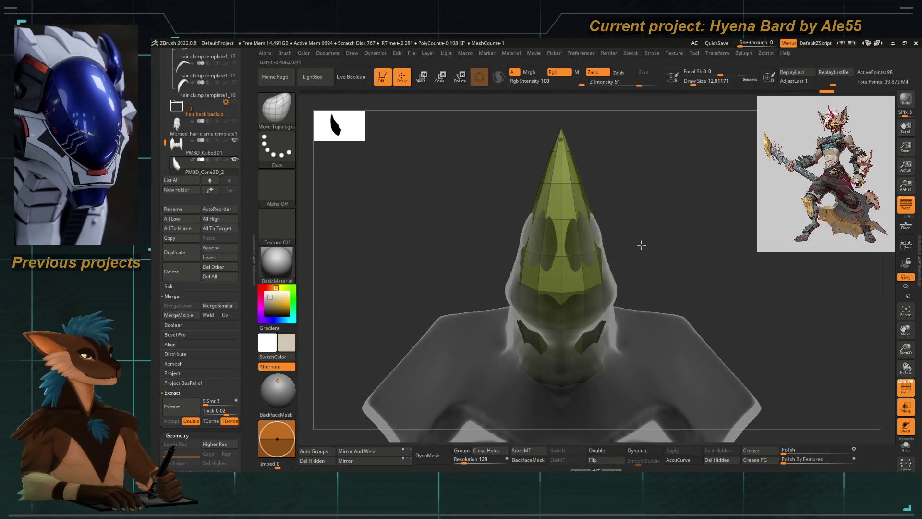
mouse_move(556, 275)
mouse_down()
mouse_move(475, 253)
mouse_move(486, 257)
mouse_move(492, 232)
mouse_move(482, 228)
mouse_up()
key(space)
key(space)
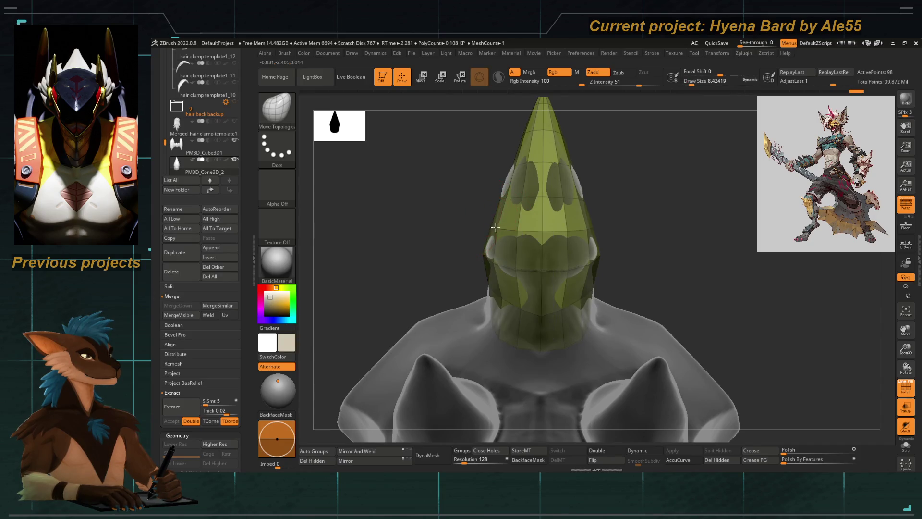
key(bracketright)
drag(503, 196, 496, 226)
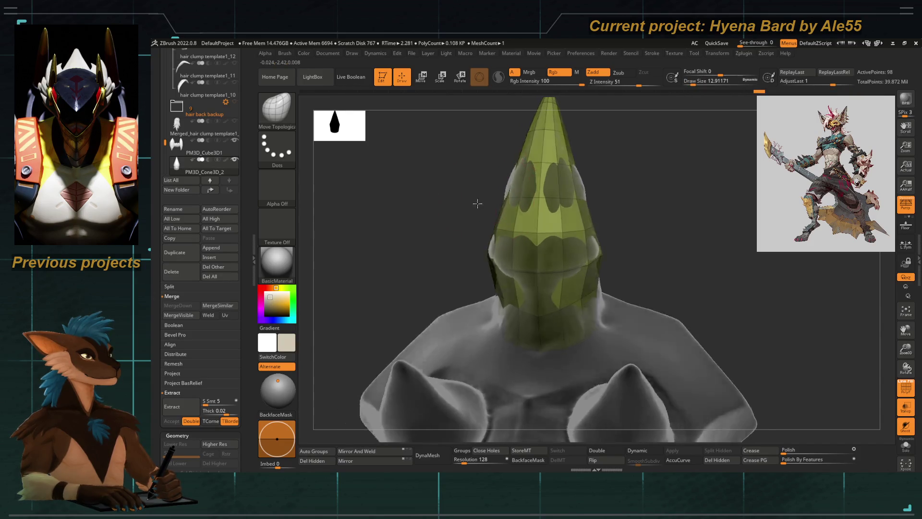
Step: Turn Dynamic subdivision back on and orbit around the smoothed horn and skull
key(shift)
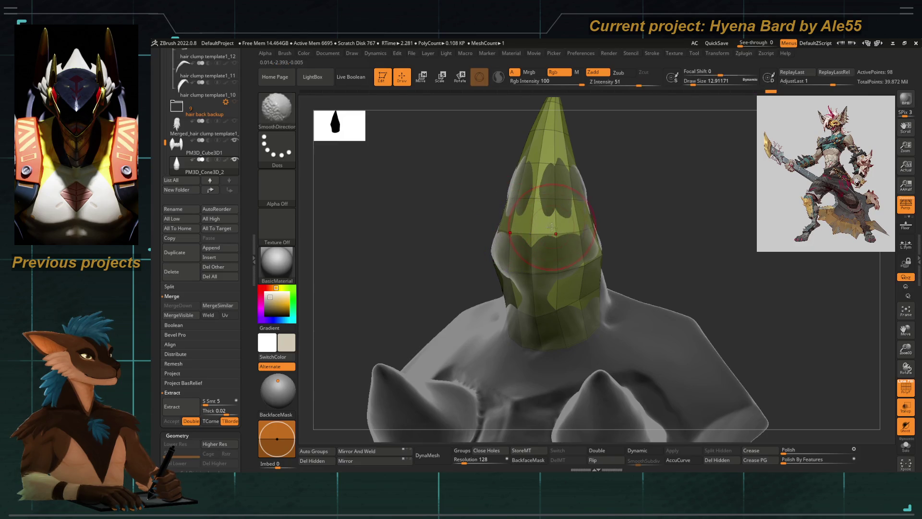
key(d)
mouse_move(471, 237)
mouse_down()
mouse_move(412, 218)
mouse_move(508, 260)
mouse_move(569, 262)
mouse_up()
key(b)
key(Escape)
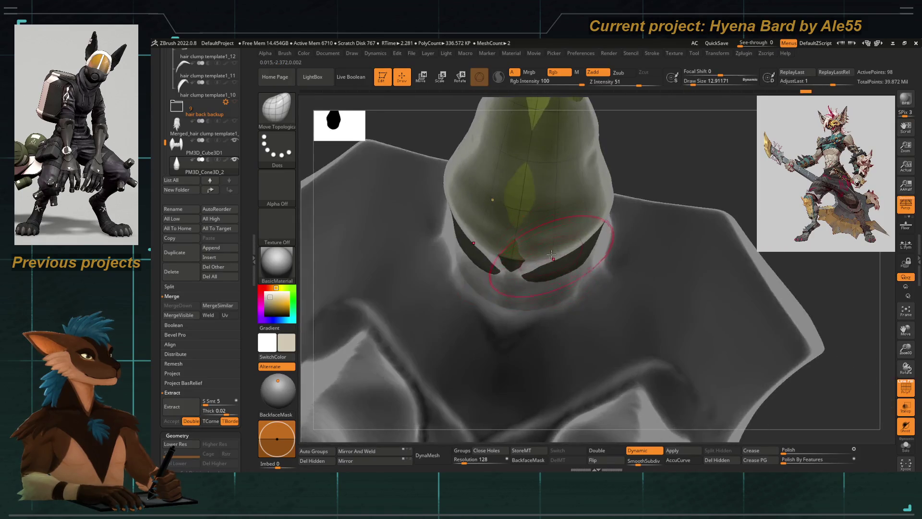
Step: Smooth out the light patches on the horn's surface
mouse_move(421, 122)
mouse_down()
mouse_move(462, 251)
mouse_move(490, 228)
mouse_move(473, 177)
mouse_up()
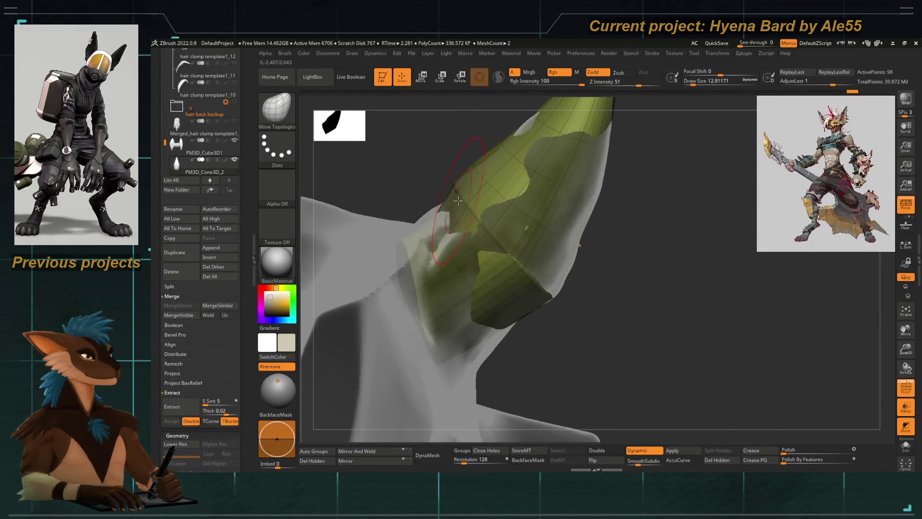
mouse_move(490, 196)
right_down()
mouse_move(499, 196)
mouse_move(509, 230)
right_up()
key(shift)
shift+drag(530, 235, 557, 202)
right_drag(594, 215, 514, 216)
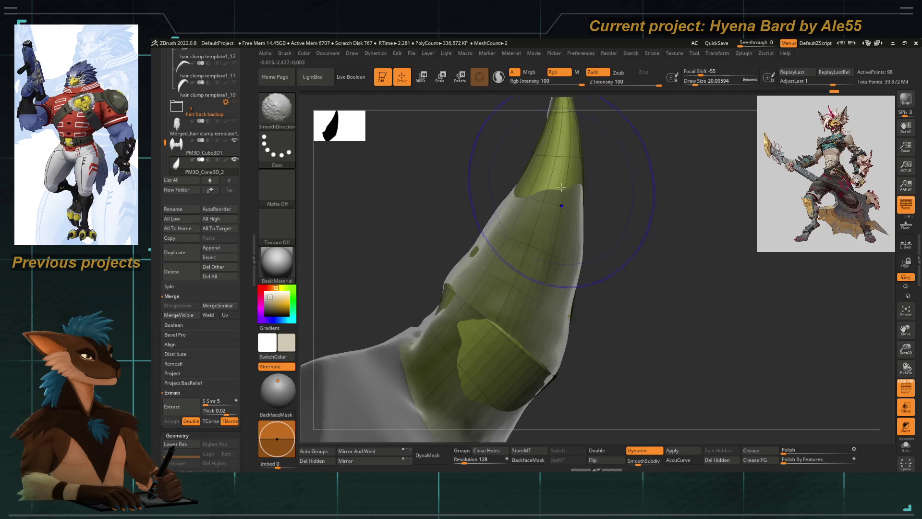
Step: With Move Topological, pull the green cone's base out and up toward the lower left, then select the left arm skull subtool
key(b)
key(m)
key(t)
mouse_move(487, 171)
right_down()
mouse_move(402, 172)
mouse_move(471, 170)
mouse_move(478, 213)
mouse_move(445, 233)
mouse_move(500, 302)
right_up()
drag(516, 307, 464, 323)
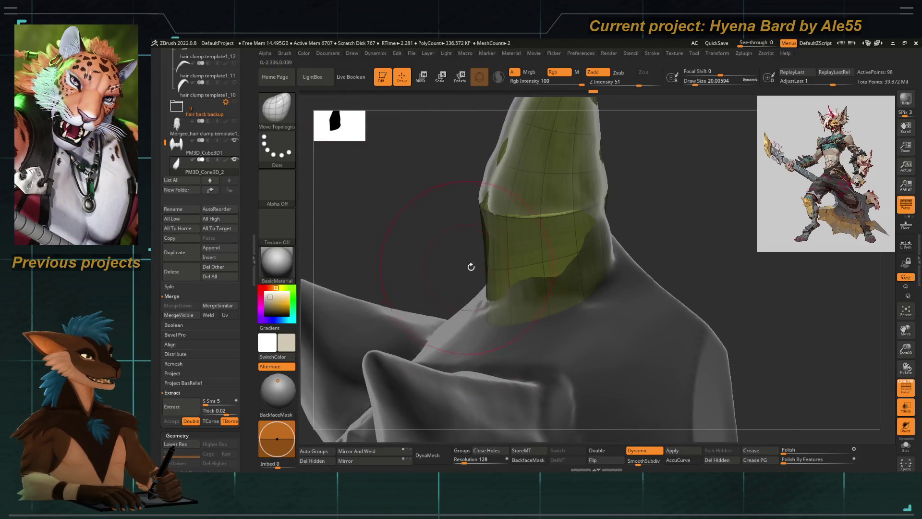
right_drag(466, 267, 462, 257)
drag(454, 235, 446, 206)
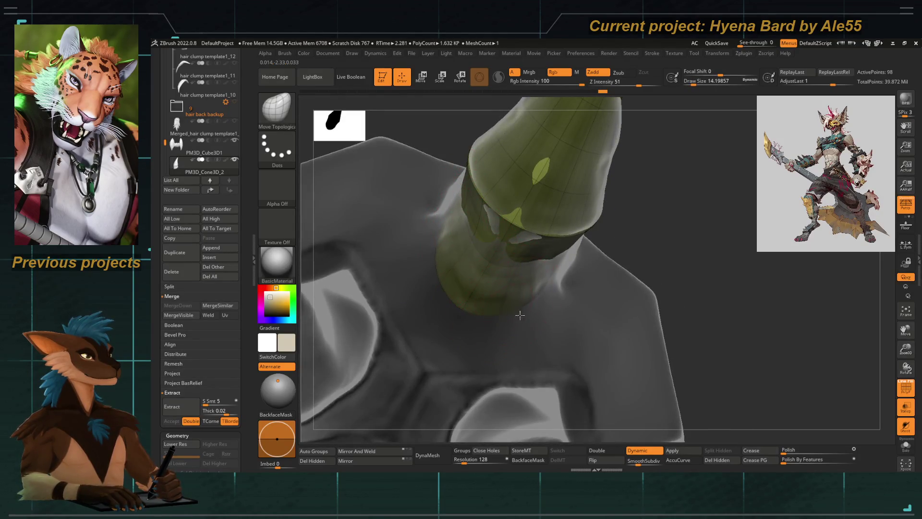
mouse_move(320, 184)
right_down()
mouse_move(385, 221)
mouse_move(637, 248)
right_up()
alt+click(384, 222)
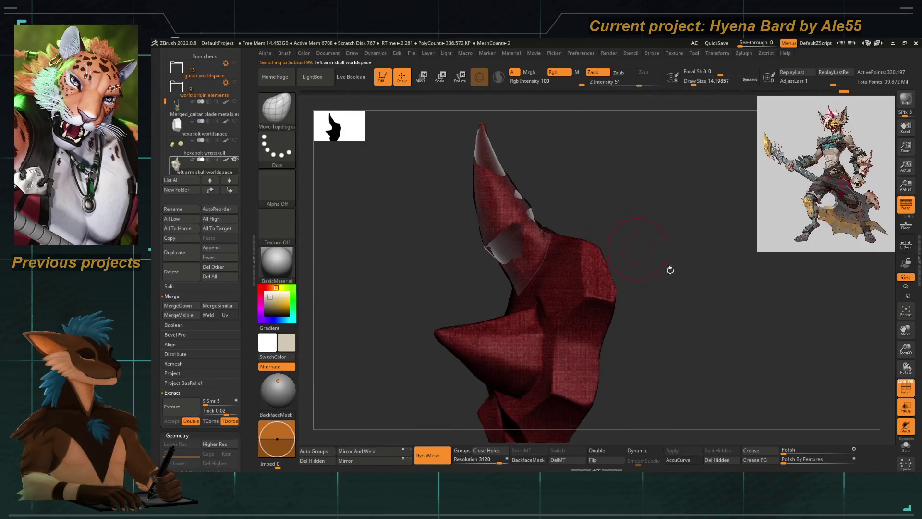
Step: Turn off PolyF on the left arm skull and switch to the SelectLasso brush
click(900, 384)
mouse_move(425, 197)
right_down()
mouse_move(395, 211)
mouse_move(405, 200)
right_up()
right_drag(389, 165, 336, 135)
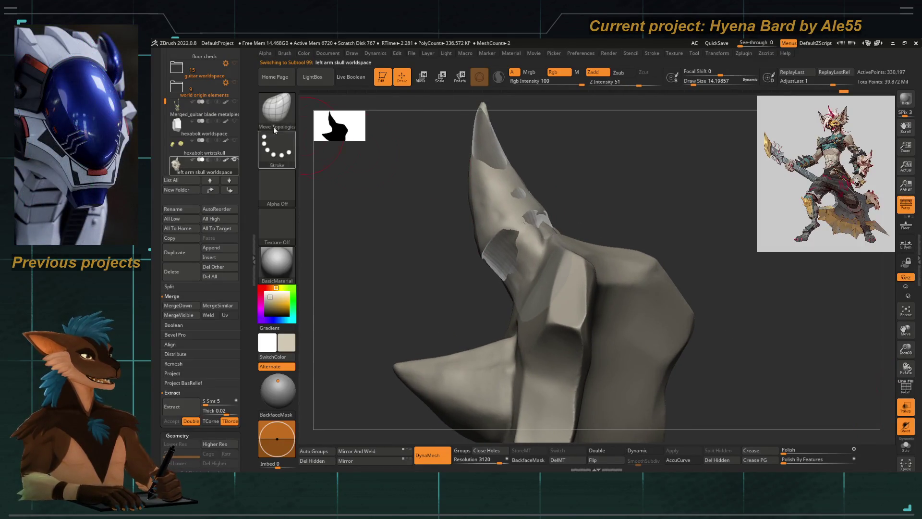
key(ctrl+shift+b)
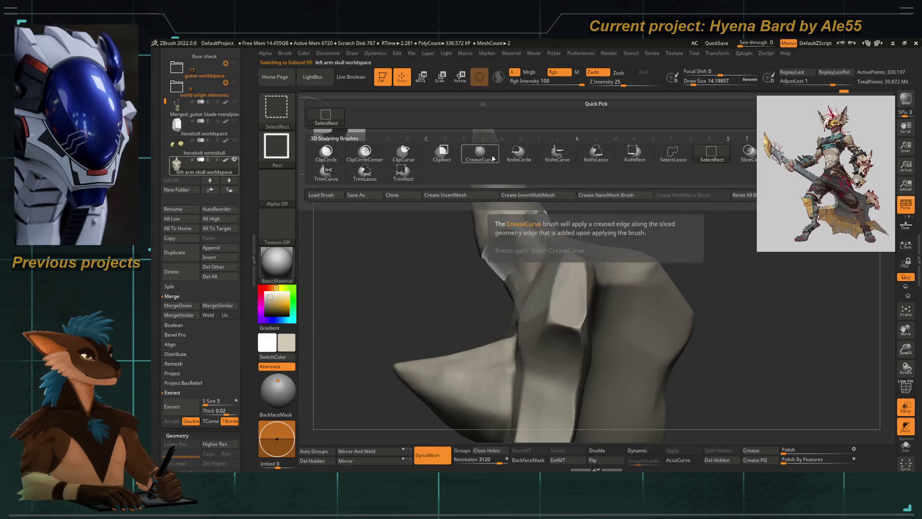
click(673, 152)
Step: Solo the skull piece, lasso-hide a region, restore the hidden parts, and snap to front view
click(906, 442)
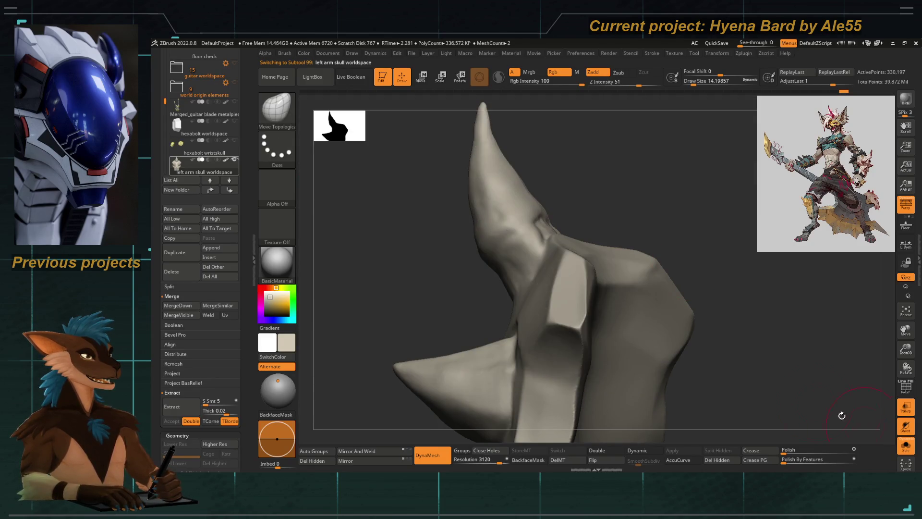
mouse_move(552, 184)
ctrl+shift+mouse_down()
mouse_move(494, 85)
mouse_move(486, 271)
ctrl+shift+mouse_up()
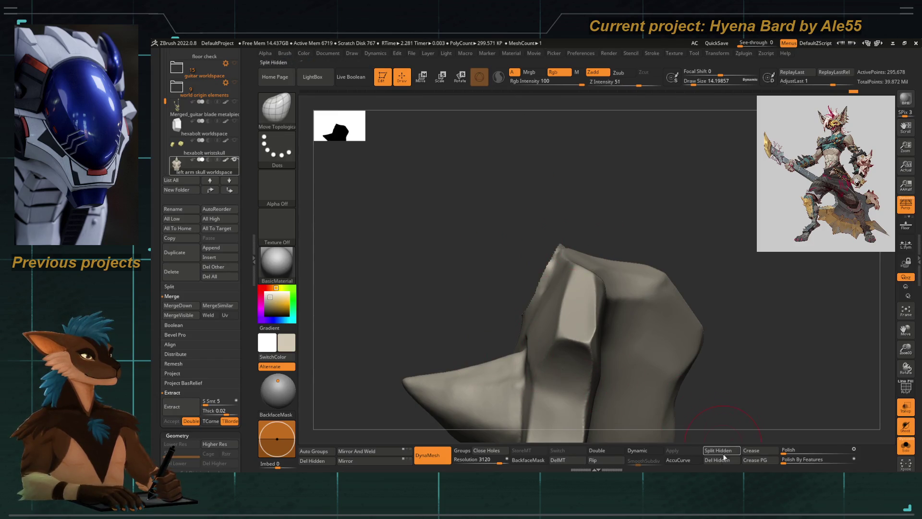
ctrl+shift+click(387, 292)
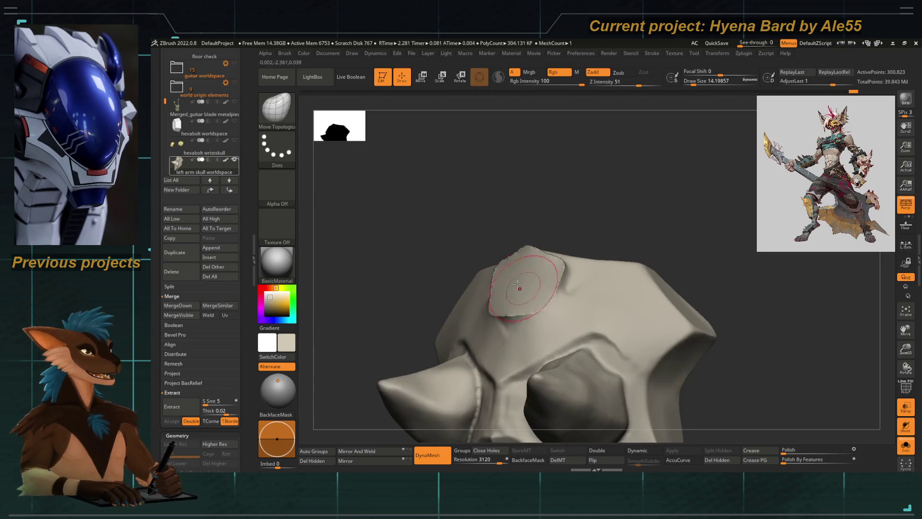
shift+drag(496, 218, 456, 243)
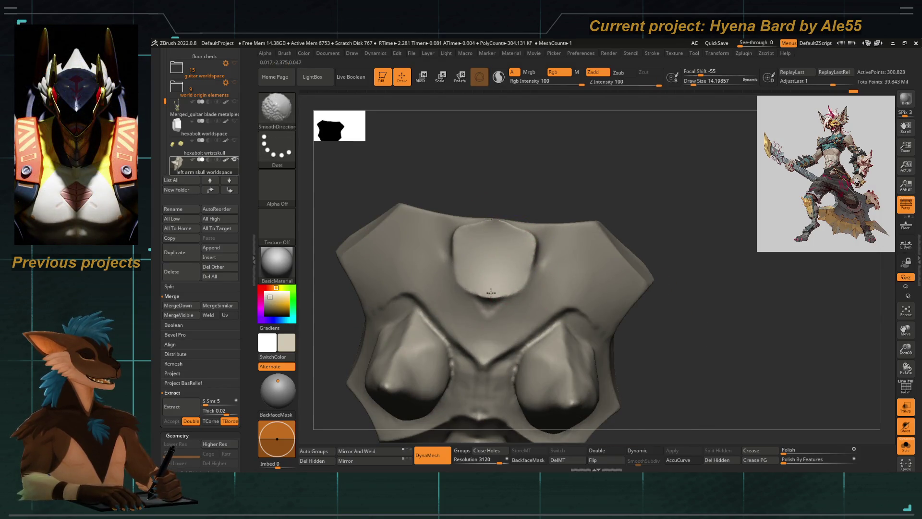
Step: Polish the notch and surface of the central forehead bulge with hPolish
key(b)
key(h)
key(p)
drag(484, 287, 499, 294)
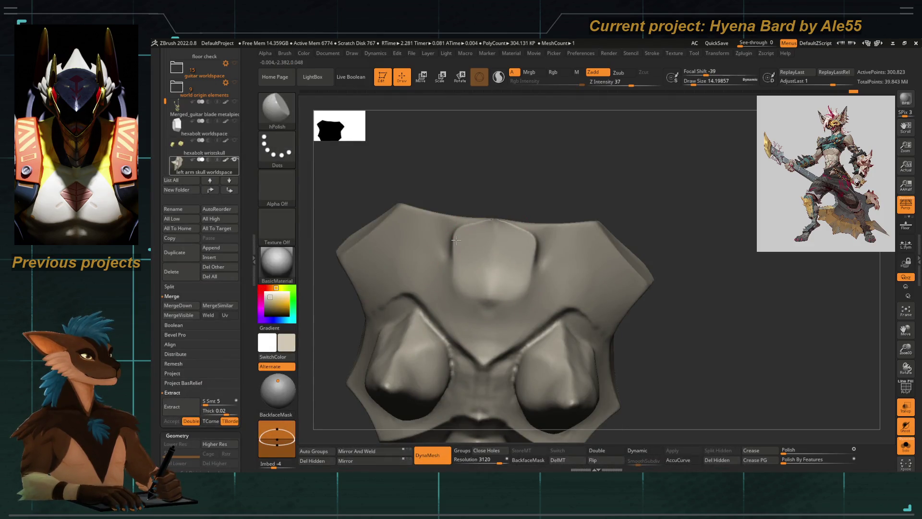
drag(453, 248, 479, 283)
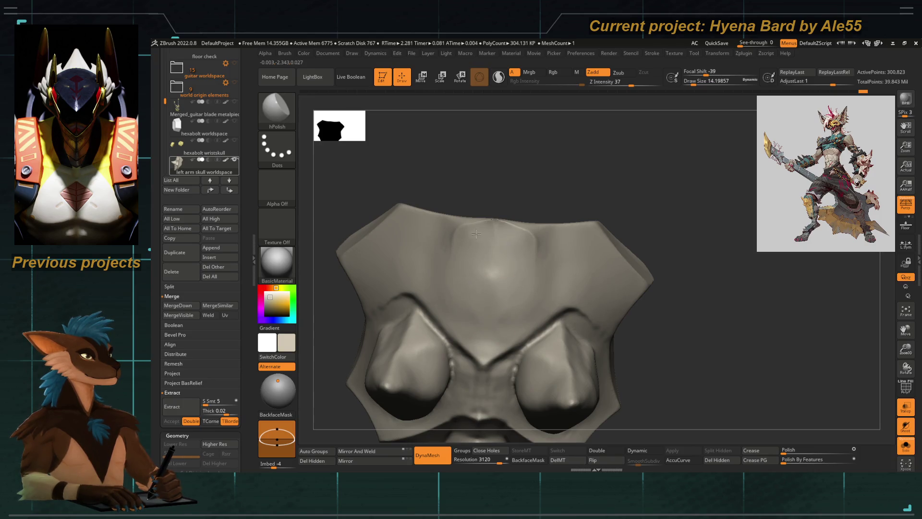
drag(483, 191, 503, 240)
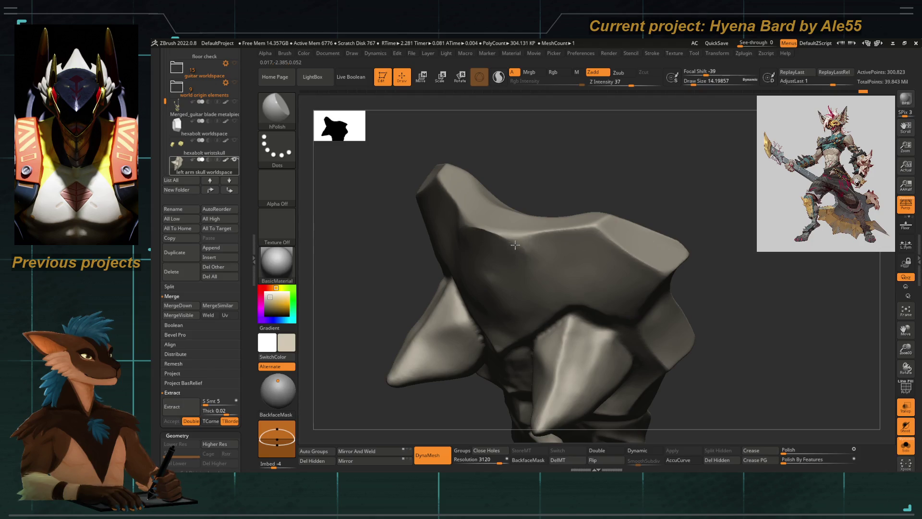
Step: Smooth the forehead plate with SmoothDirectional while orbiting around the skull
key(shift)
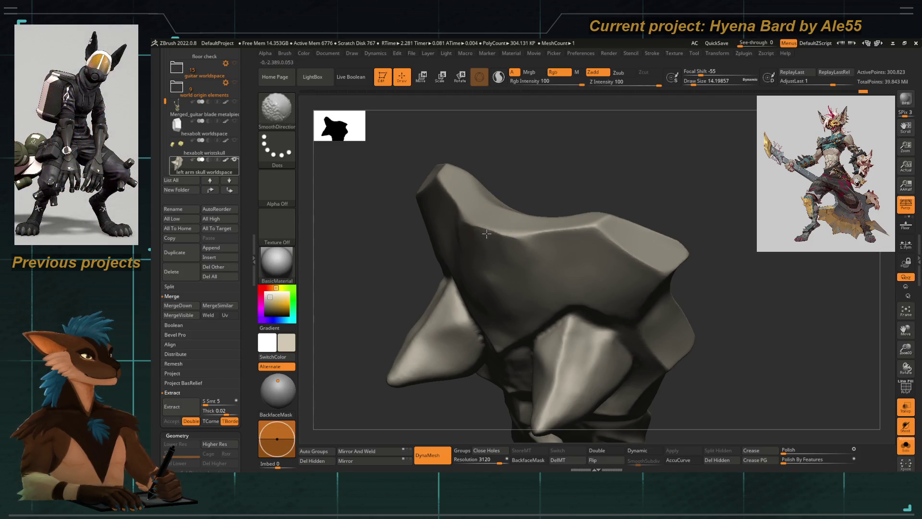
drag(480, 117, 508, 250)
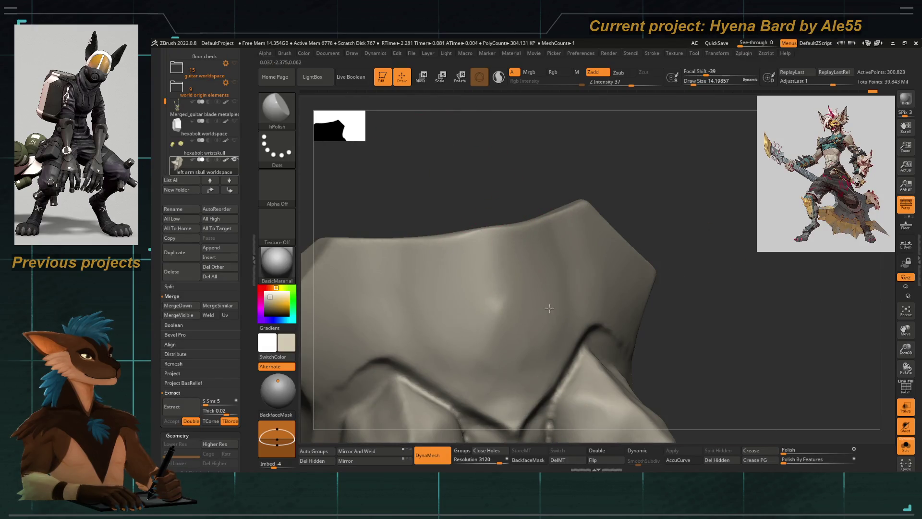
drag(475, 185, 453, 173)
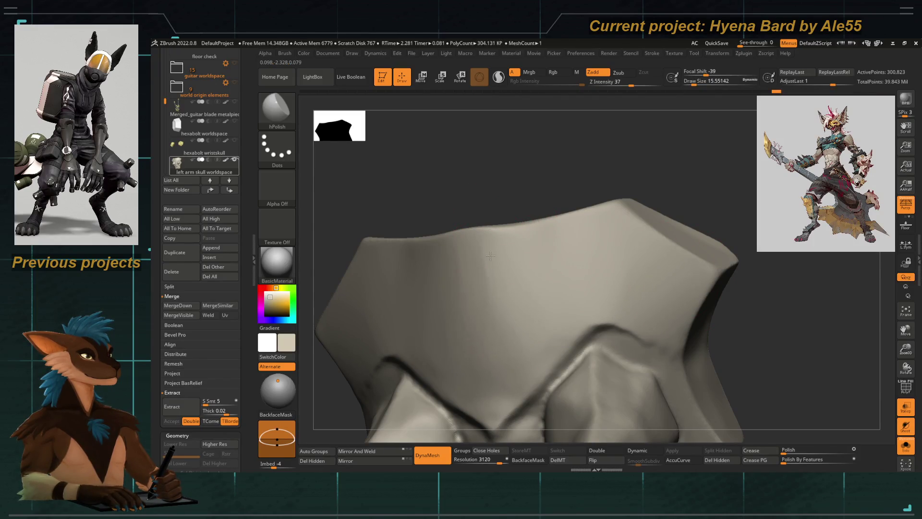
key(f)
mouse_move(366, 215)
mouse_down()
mouse_move(421, 254)
mouse_move(475, 216)
mouse_up()
key(b)
key(m)
key(t)
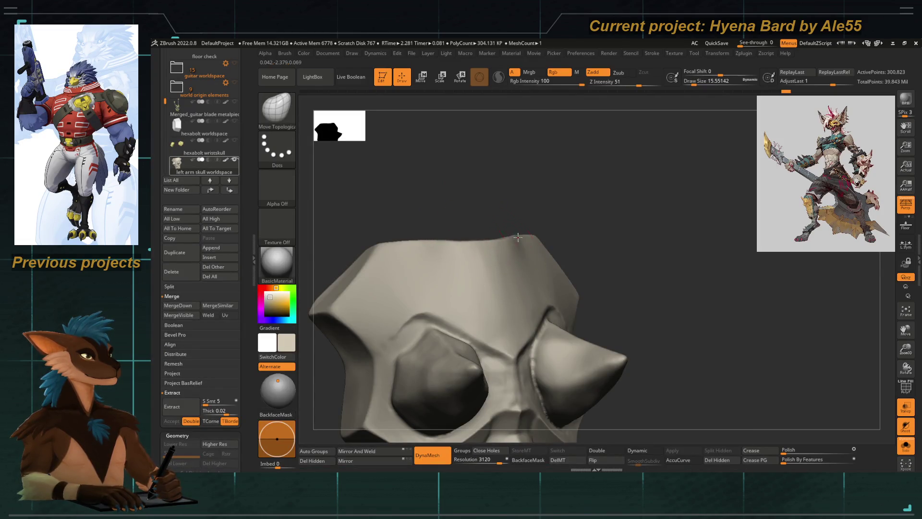
drag(517, 236, 496, 245)
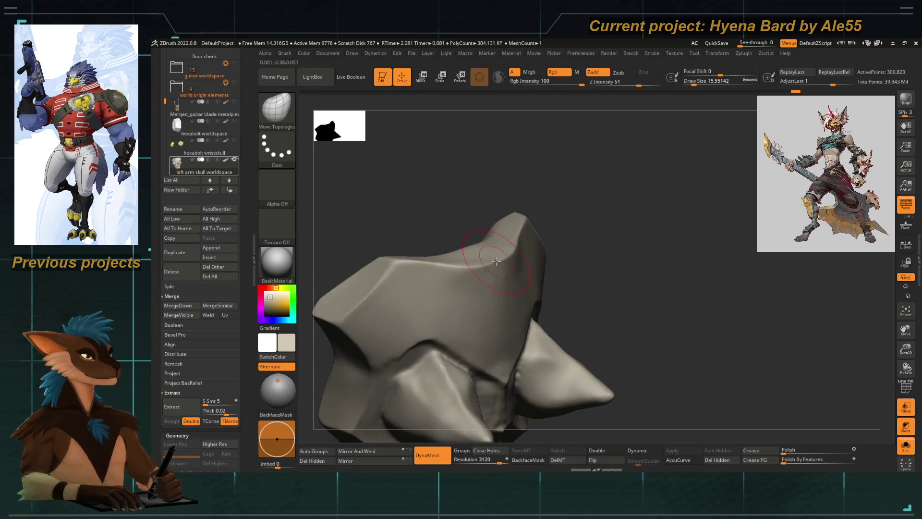
Step: Polish the ridge on the skull's top with a smaller hPolish brush
key(b)
key(h)
key(p)
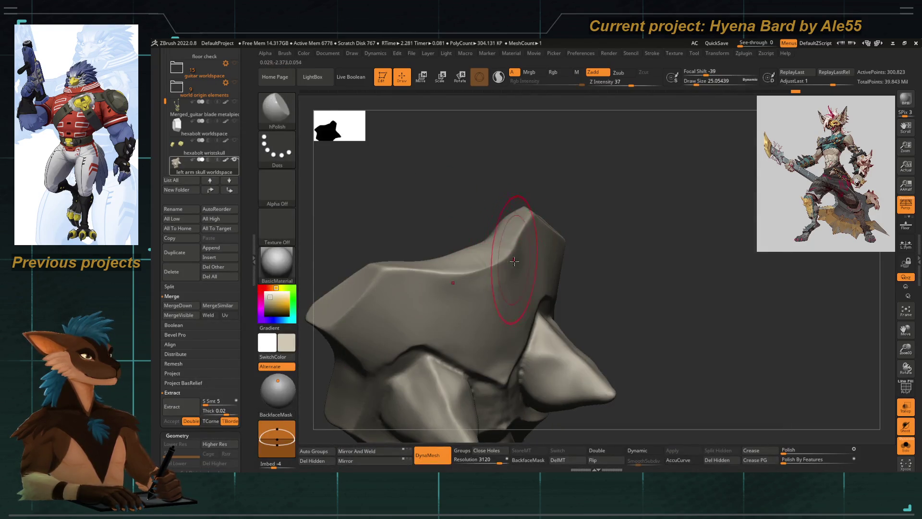
key(bracketleft)
drag(515, 271, 506, 271)
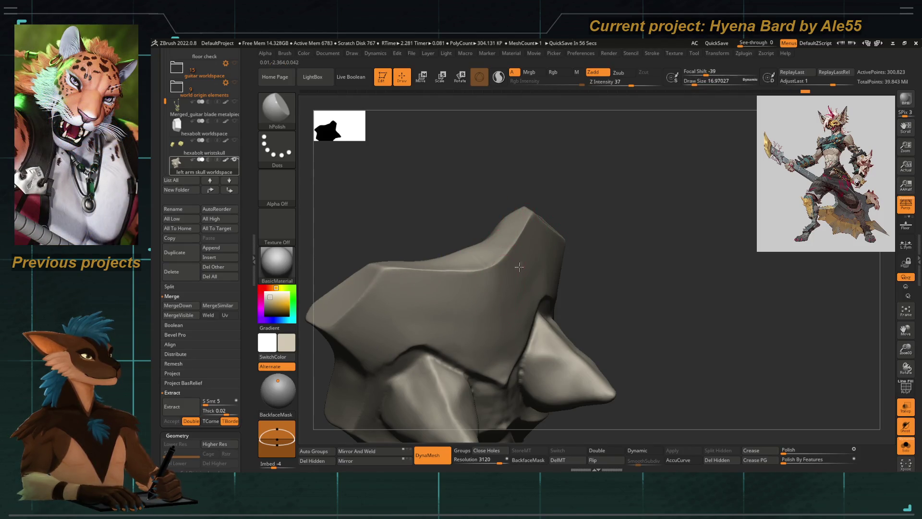
drag(529, 312, 498, 255)
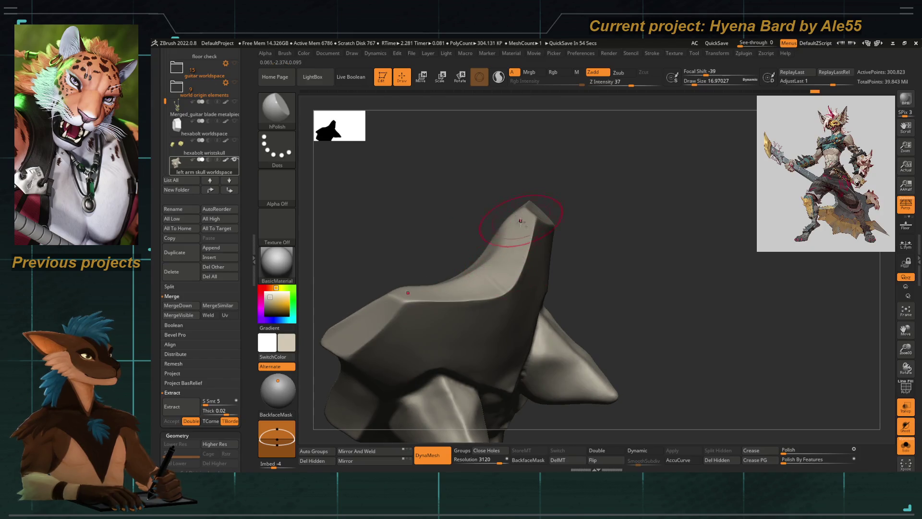
drag(516, 225, 473, 241)
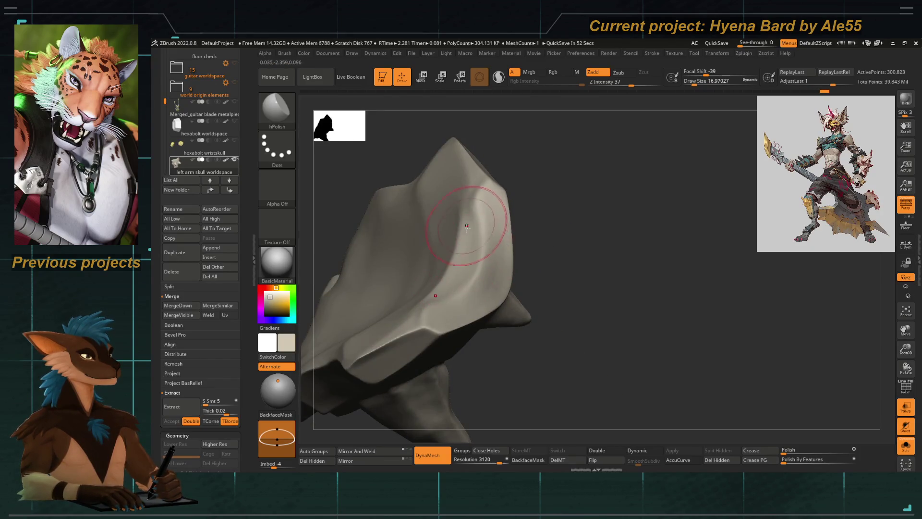
drag(471, 208, 473, 221)
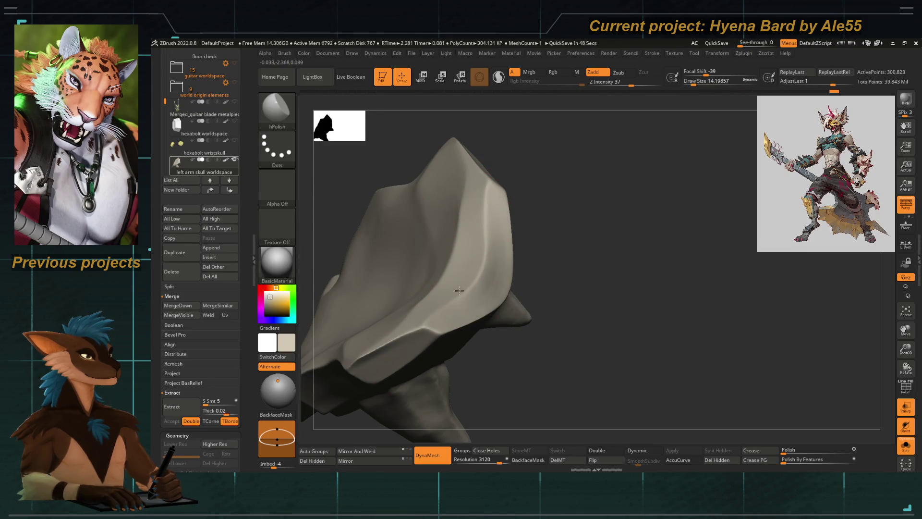
Step: Turn off Solo and PolyF so the horn and fangs show solid beside the skull
drag(520, 240, 485, 207)
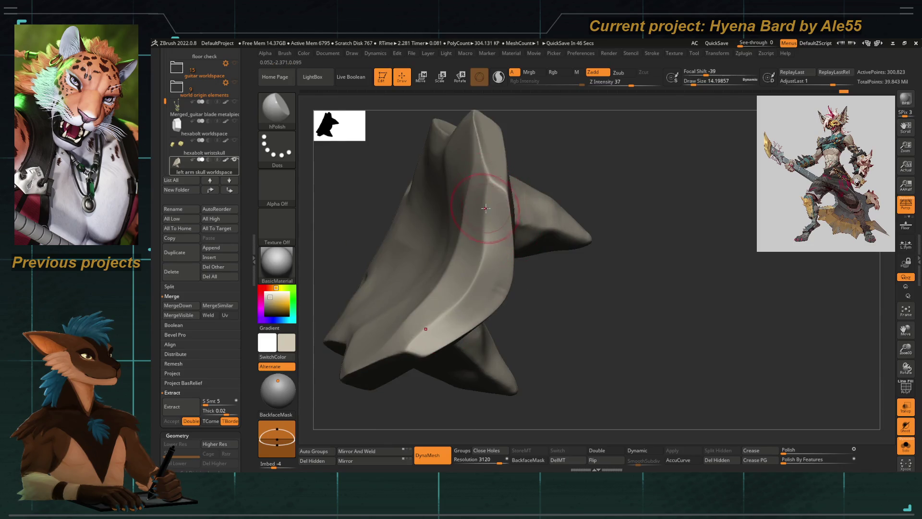
right_drag(496, 180, 455, 236)
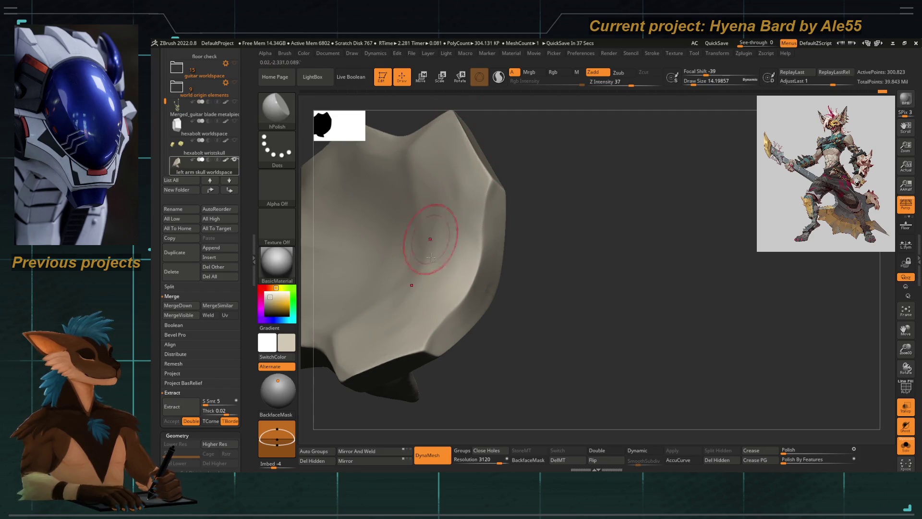
right_drag(421, 150, 482, 279)
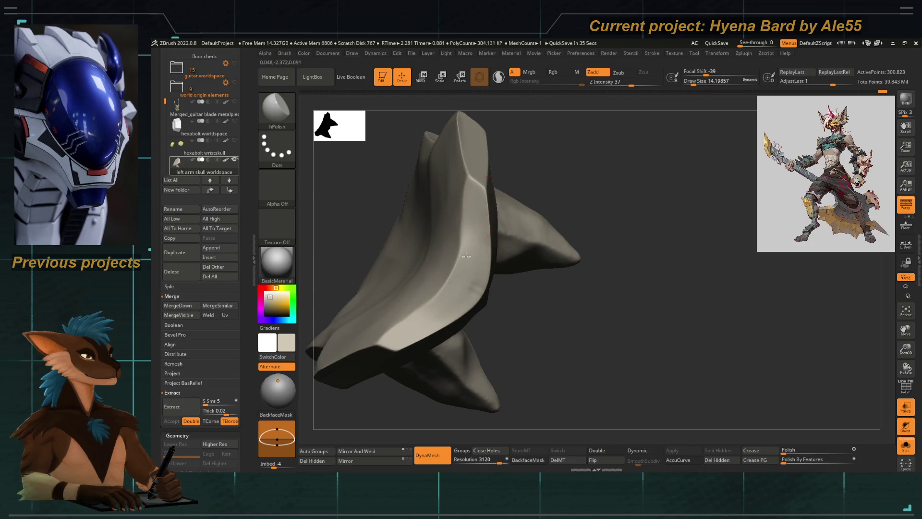
mouse_move(477, 232)
right_down()
mouse_move(460, 149)
mouse_move(473, 136)
right_up()
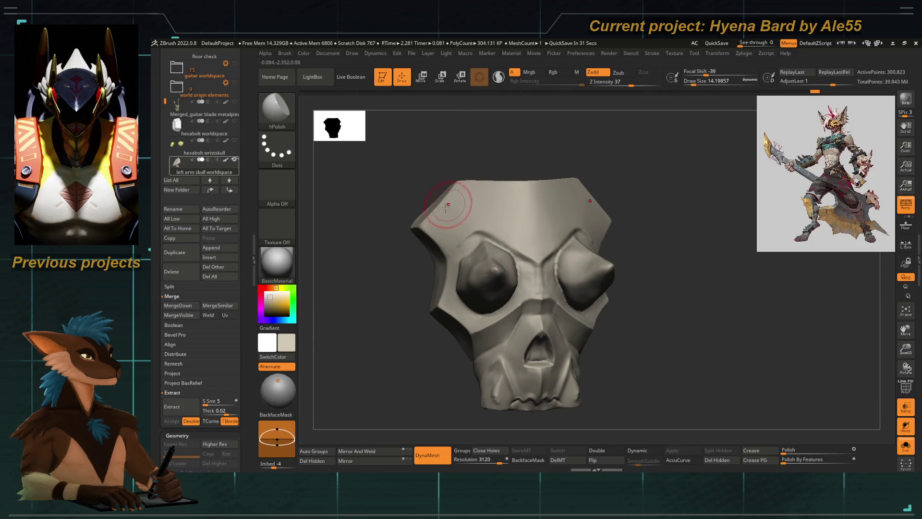
click(905, 444)
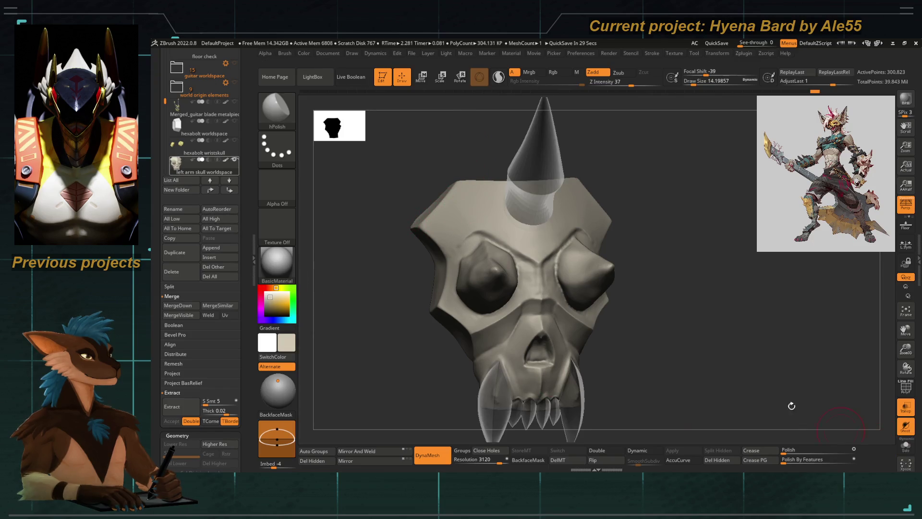
click(905, 407)
ctrl+right_drag(461, 216, 450, 240)
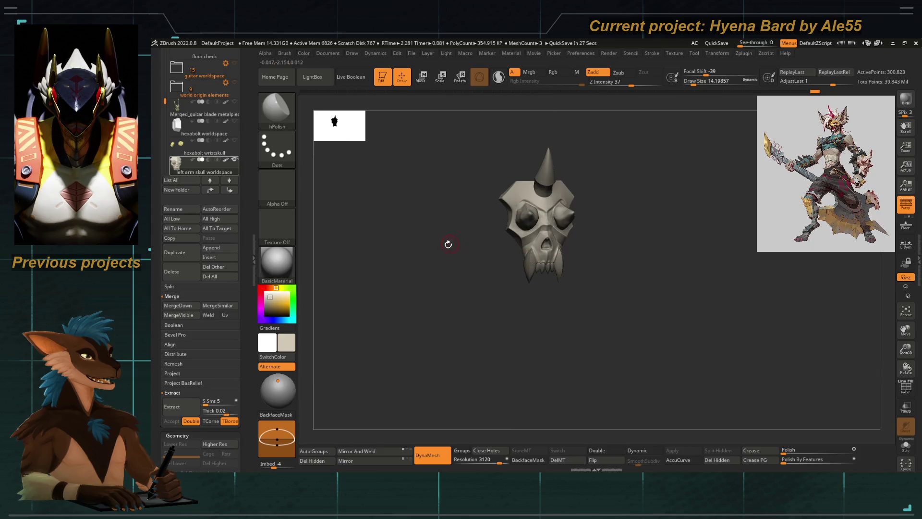
drag(450, 241, 444, 210)
Step: Make the horn cone the active subtool, with the Move Topological brush ready
alt+click(500, 158)
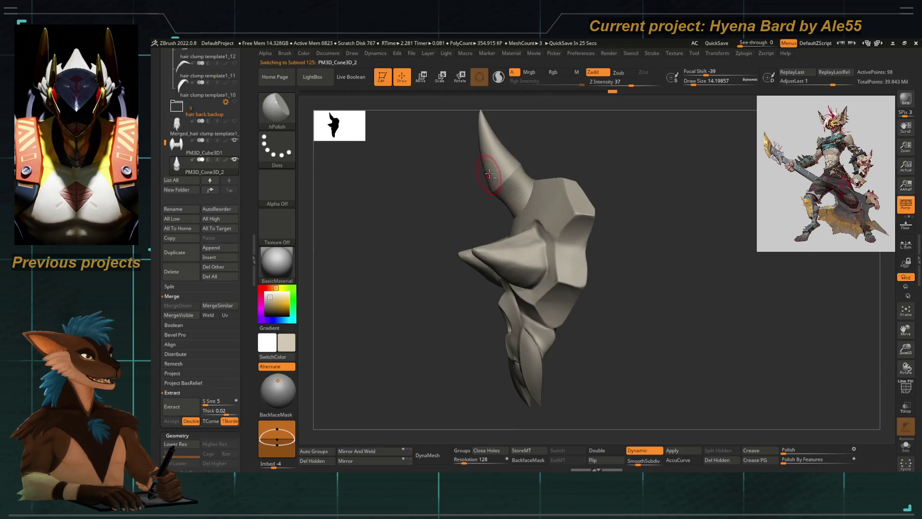
ctrl+right_drag(422, 240, 502, 229)
drag(502, 229, 572, 150)
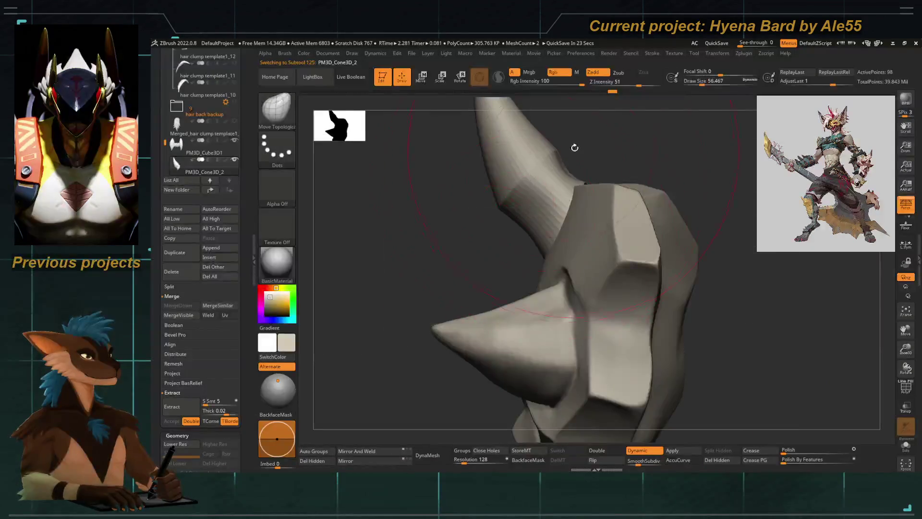
key(b)
key(m)
key(t)
mouse_move(447, 211)
mouse_down()
mouse_move(343, 180)
mouse_move(483, 180)
mouse_move(440, 205)
mouse_move(449, 243)
mouse_move(453, 234)
mouse_move(407, 197)
mouse_up()
Step: Orbit around the horn to inspect how it sits on the skull's crown
alt+click(447, 201)
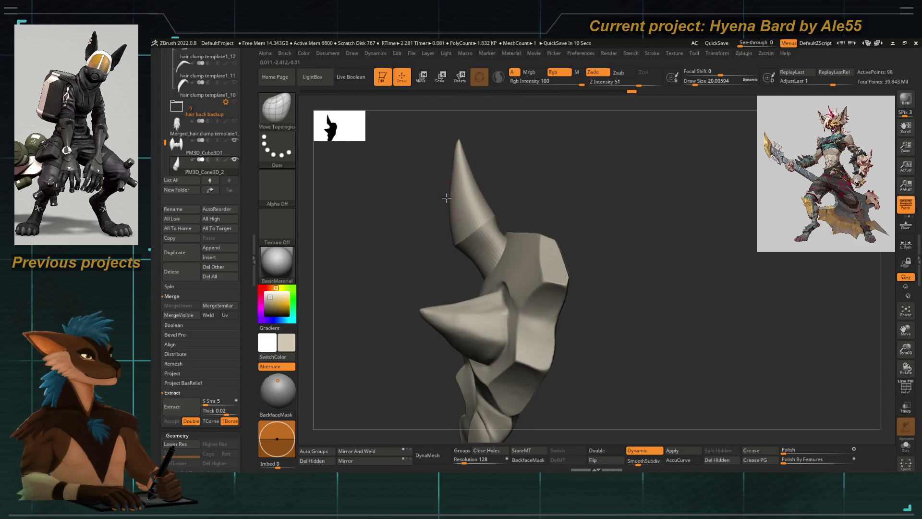
drag(410, 167, 548, 173)
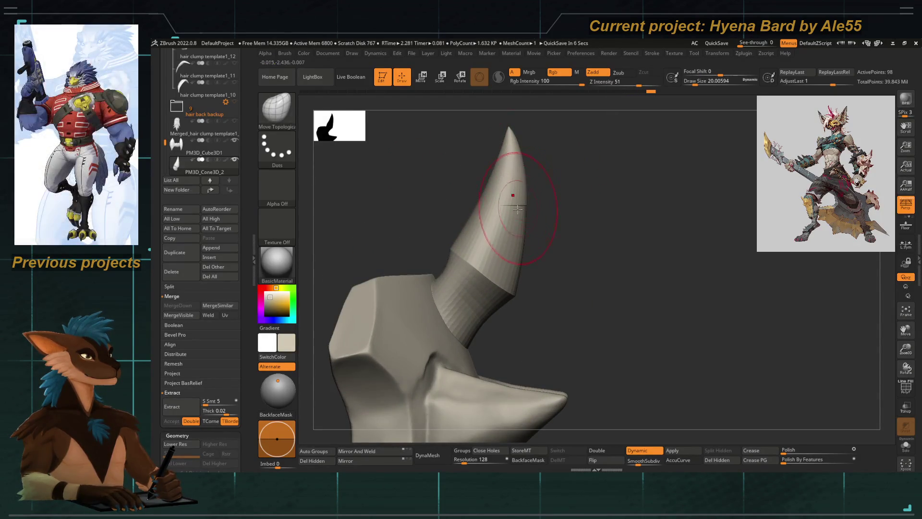
mouse_move(557, 240)
mouse_down()
mouse_move(537, 268)
mouse_move(522, 263)
mouse_up()
right_click(495, 307)
drag(495, 307, 564, 314)
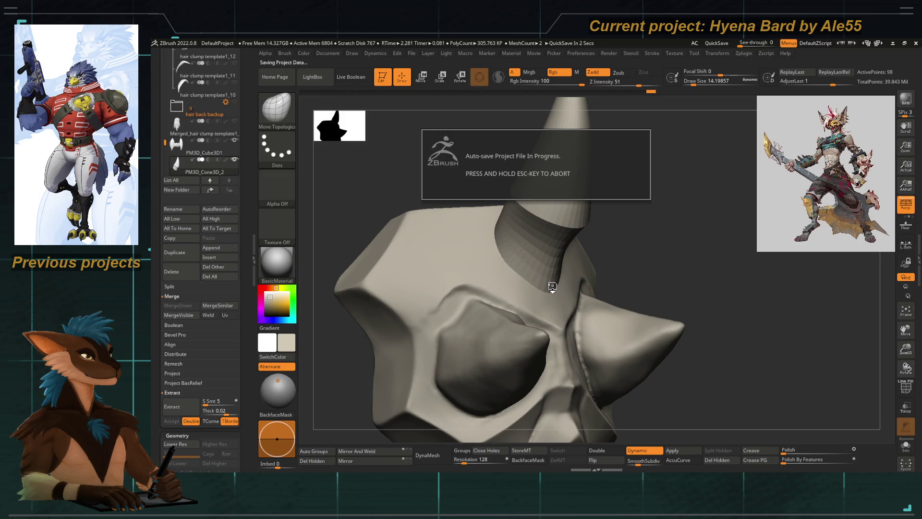
drag(411, 278, 624, 432)
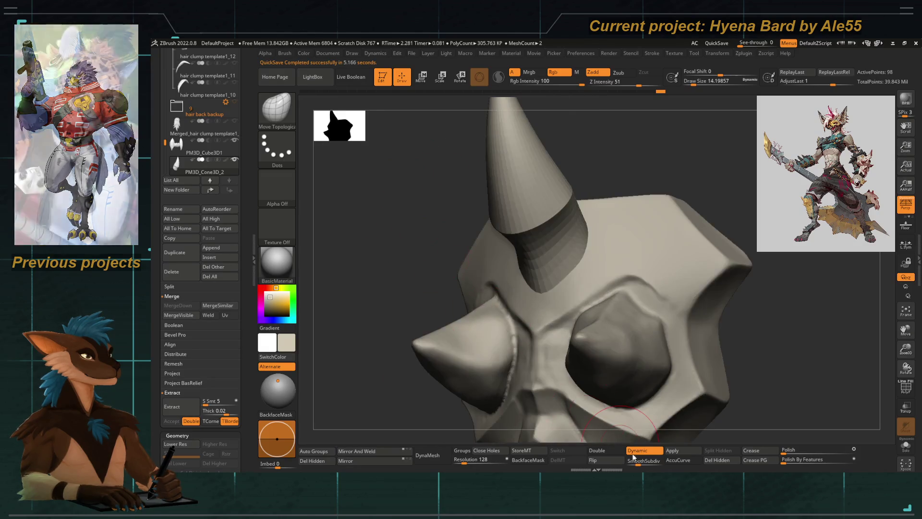
Step: Drag the horn's CreaseLvl slider from 15 to 3, then frame and orbit the skull
key(f)
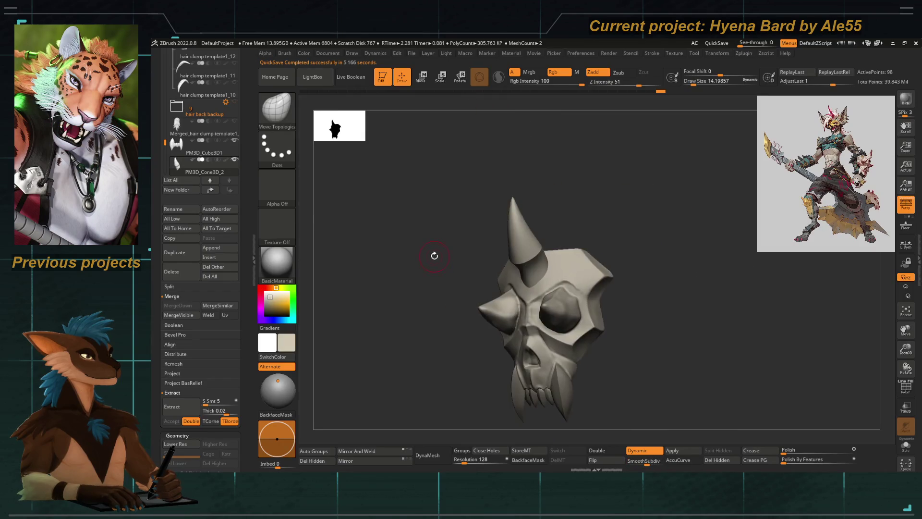
scroll(244, 314, down, 10)
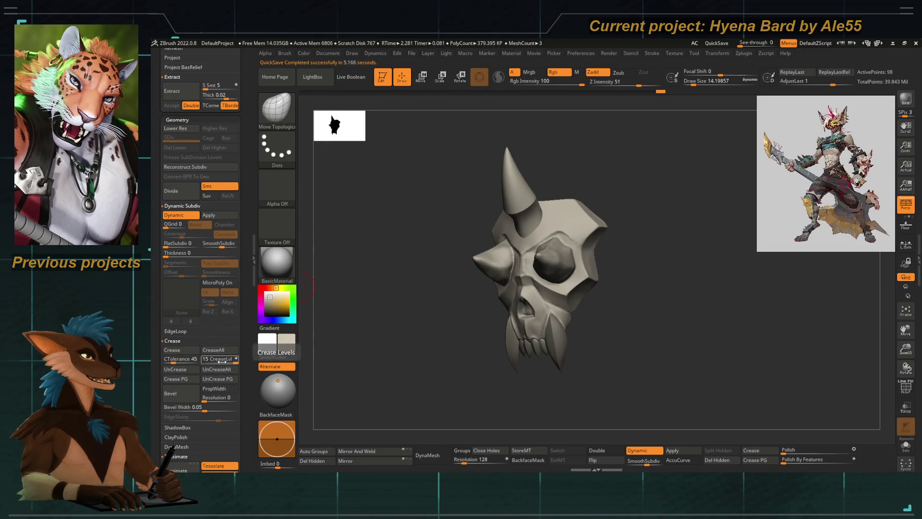
drag(228, 359, 211, 357)
drag(402, 253, 529, 207)
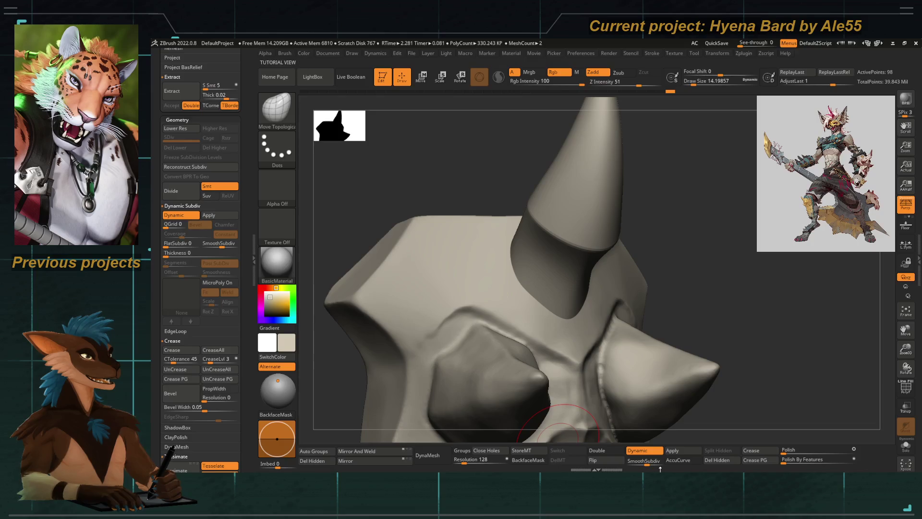
key(f)
mouse_move(658, 214)
mouse_down()
mouse_move(439, 198)
mouse_move(439, 214)
mouse_move(393, 203)
mouse_up()
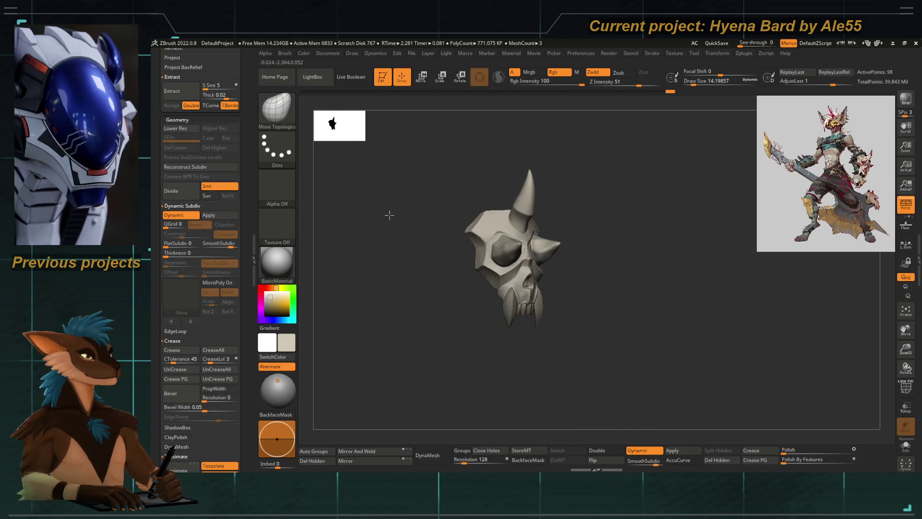
mouse_move(442, 232)
alt+mouse_down()
mouse_move(447, 173)
mouse_move(446, 202)
alt+mouse_up()
Step: Ctrl-drag the horn with Transpose to duplicate it onto the skull, with polyframe shown
key(w)
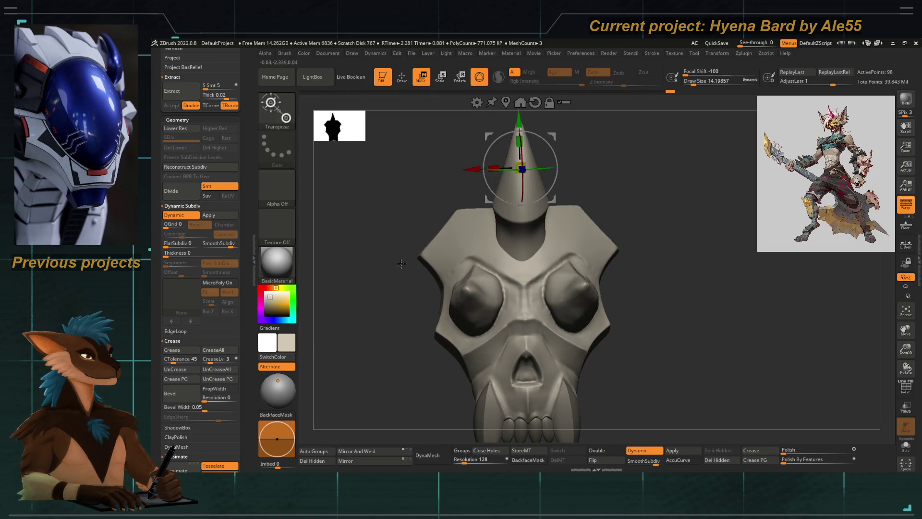
key(ctrl)
mouse_move(481, 204)
ctrl+mouse_down()
mouse_move(434, 304)
mouse_move(455, 244)
ctrl+mouse_up()
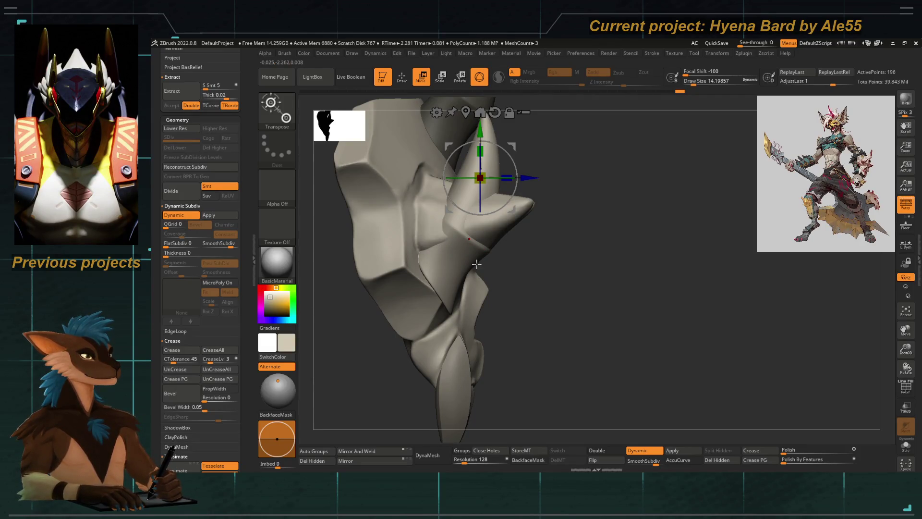
drag(578, 309, 594, 323)
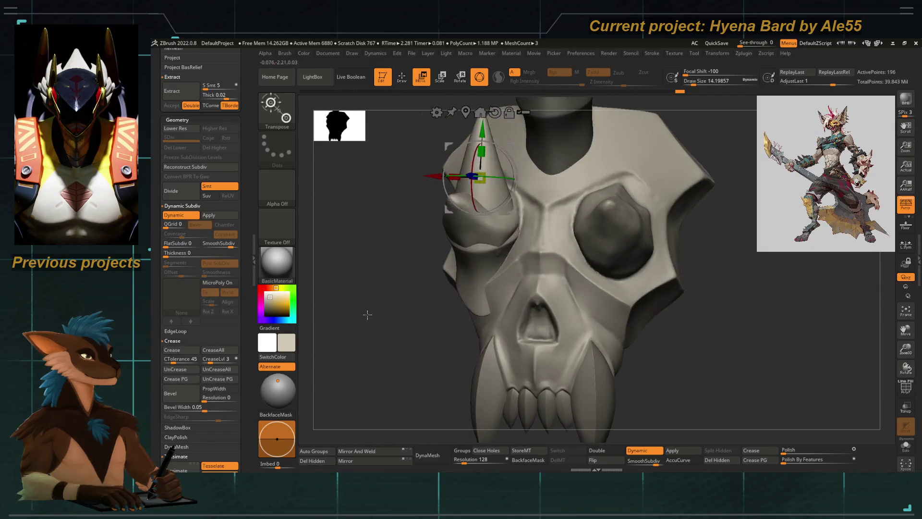
click(904, 393)
drag(636, 288, 514, 295)
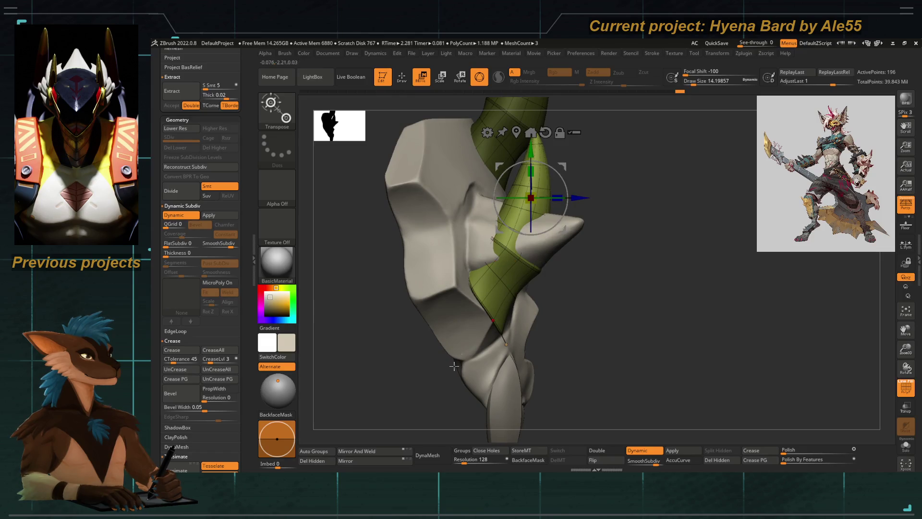
Step: Give the horn copy its own group, pivot at its base, and rotate it sideways
click(315, 450)
click(499, 250)
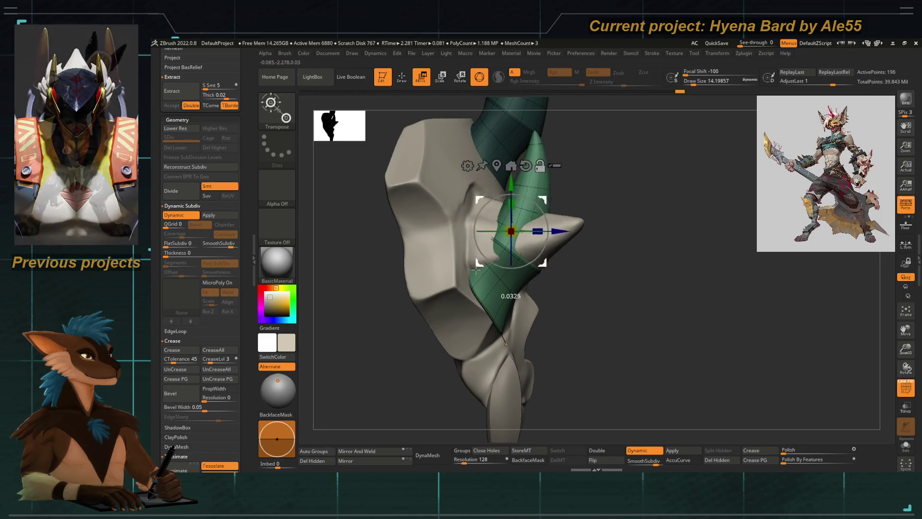
drag(477, 224, 516, 224)
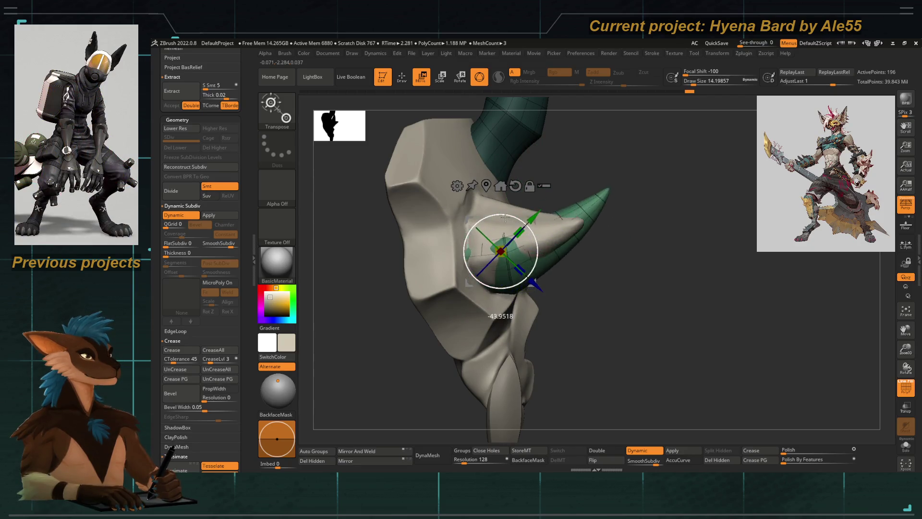
shift+right_drag(516, 225, 486, 258)
drag(522, 235, 510, 236)
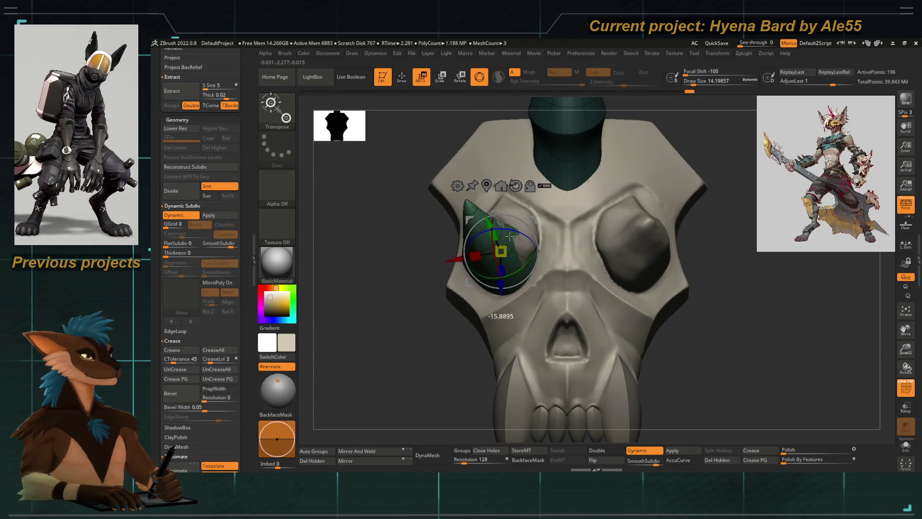
right_drag(381, 340, 468, 281)
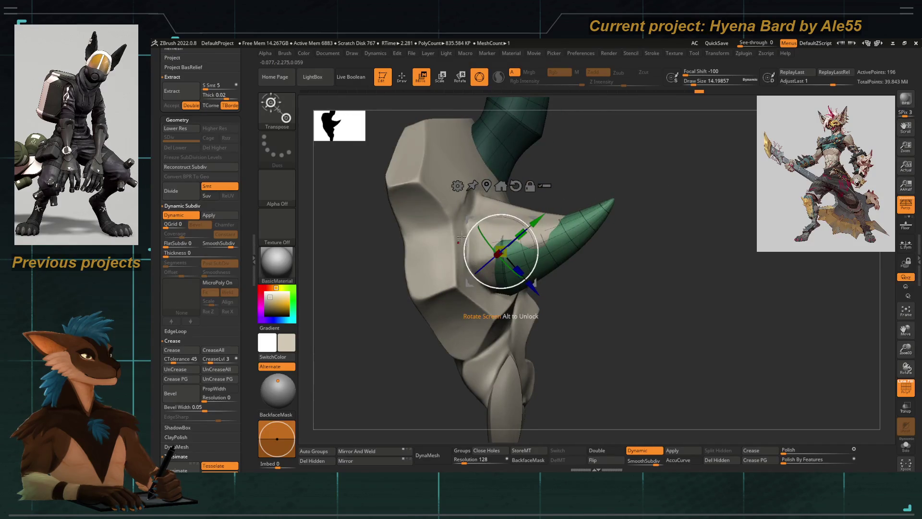
drag(460, 238, 525, 240)
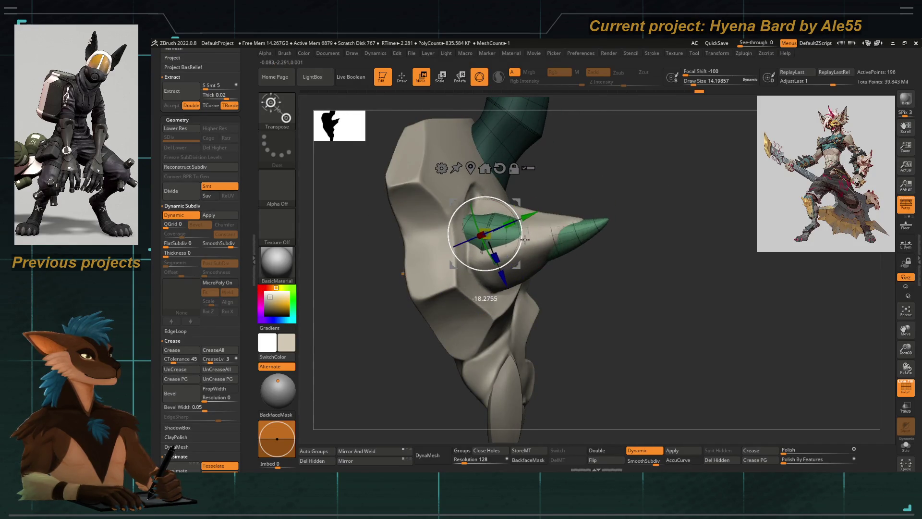
shift+right_drag(526, 239, 479, 263)
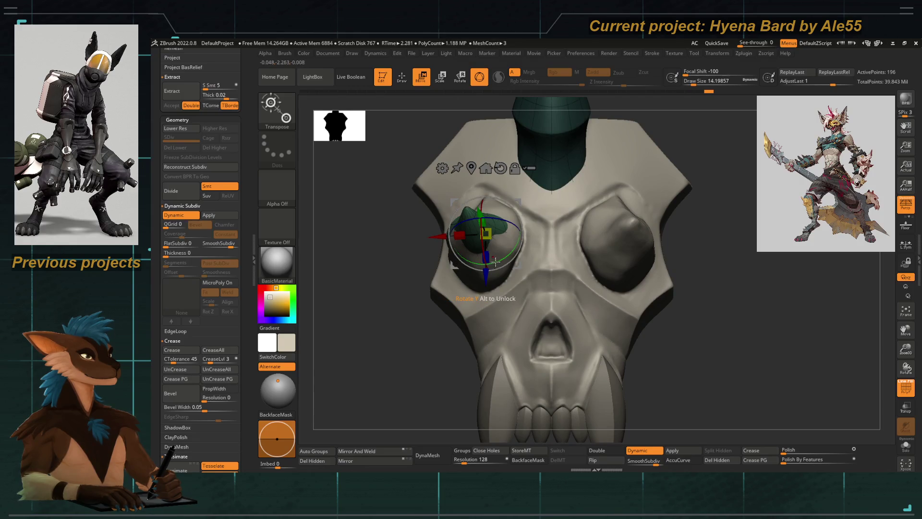
drag(497, 260, 490, 259)
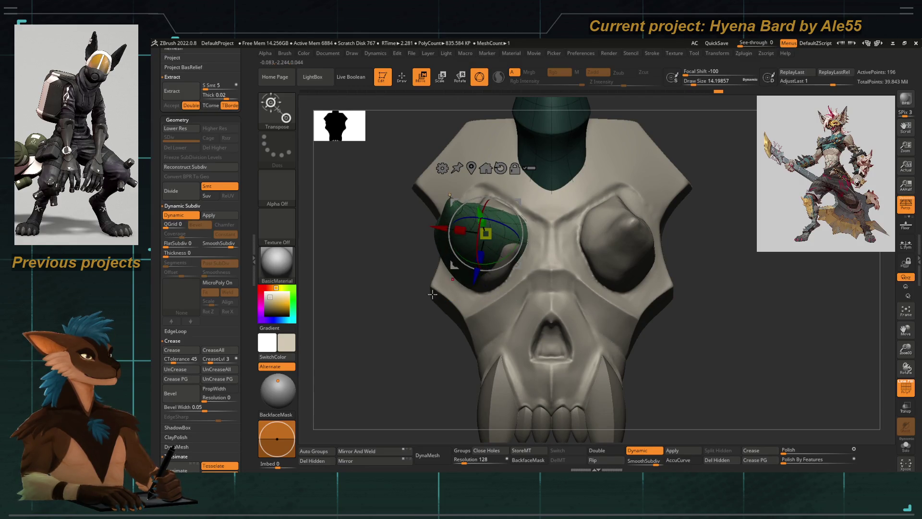
Step: Narrow the copy's width into a small spike beside the eye socket
right_drag(501, 244, 418, 339)
drag(459, 231, 471, 234)
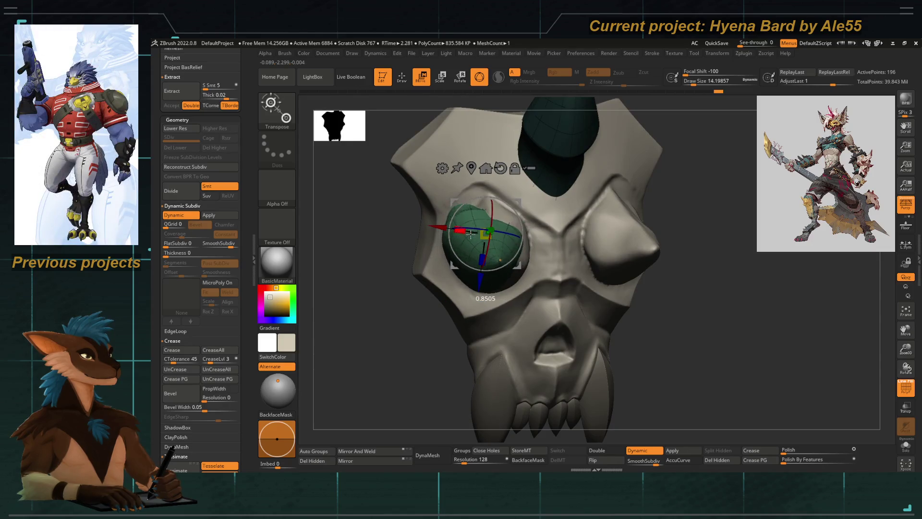
drag(402, 339, 448, 245)
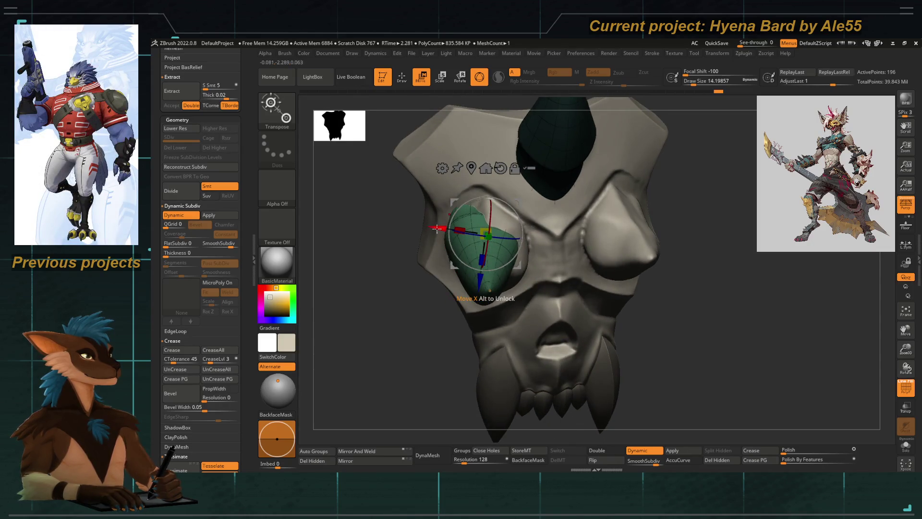
drag(375, 260, 389, 282)
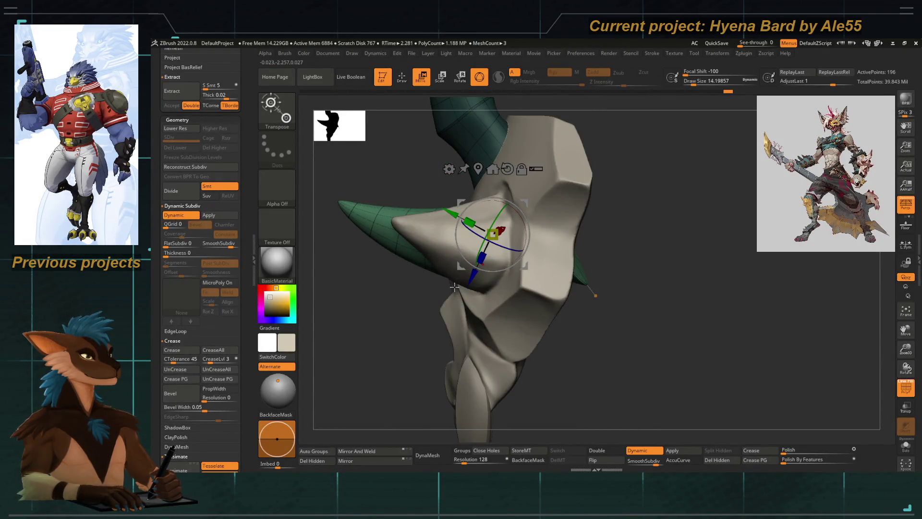
mouse_move(399, 293)
mouse_down()
mouse_move(435, 334)
mouse_move(541, 256)
mouse_up()
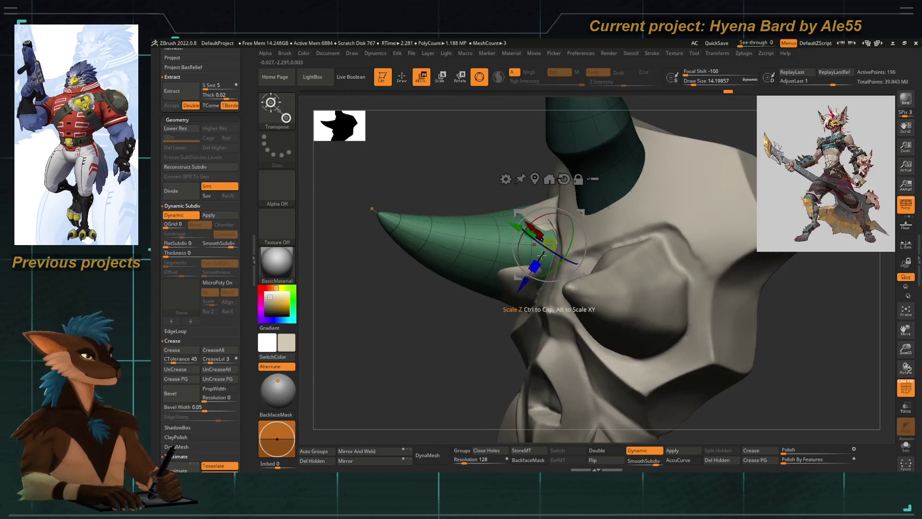
mouse_move(451, 294)
mouse_down()
mouse_move(481, 302)
mouse_move(417, 314)
mouse_up()
Step: Push the side horn's base into shape with Move Topological through Transp, then solo the horns
key(q)
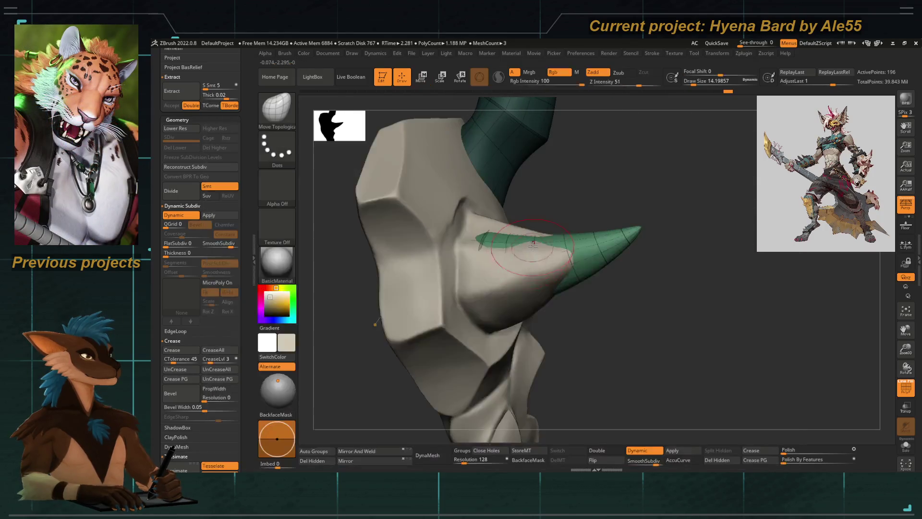
key(space)
drag(638, 229, 874, 402)
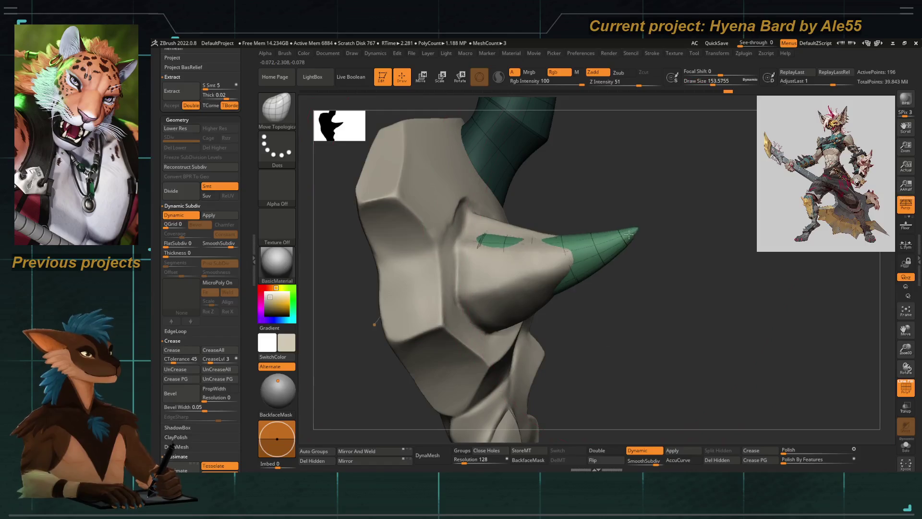
click(906, 408)
drag(672, 312, 551, 223)
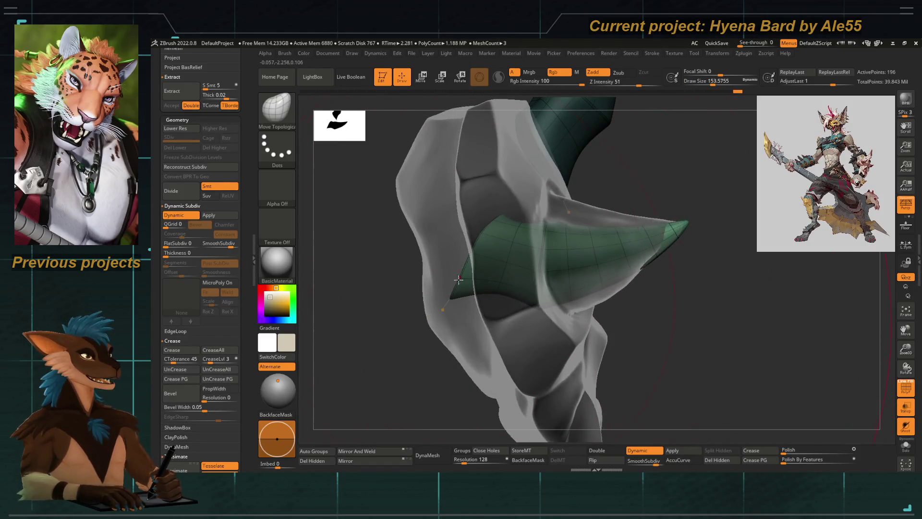
drag(461, 287, 466, 282)
click(905, 444)
drag(429, 303, 439, 316)
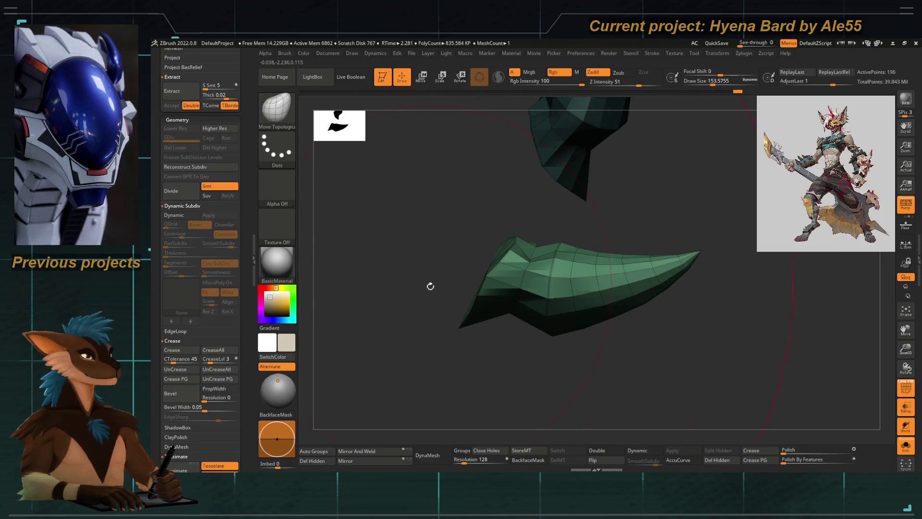
Step: Lasso-hide the side horn's inner base, then turn off Solo and re-enable Dynamic Subdiv
key(shift+d)
ctrl+alt+shift+drag(449, 273, 423, 288)
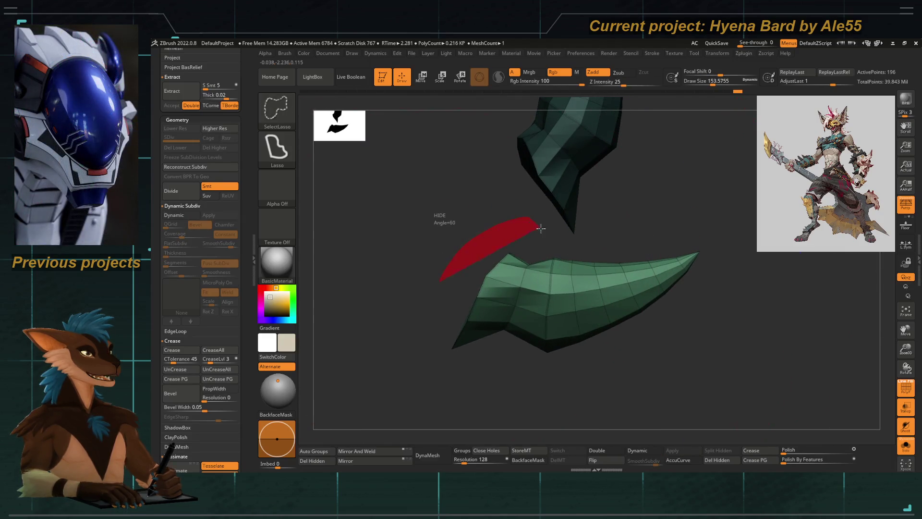
drag(431, 319, 468, 308)
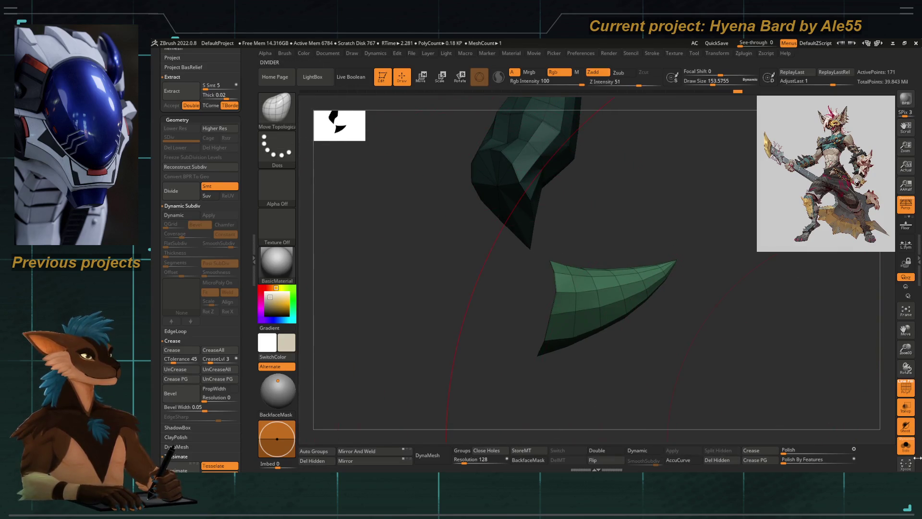
click(905, 445)
key(d)
drag(564, 207, 418, 362)
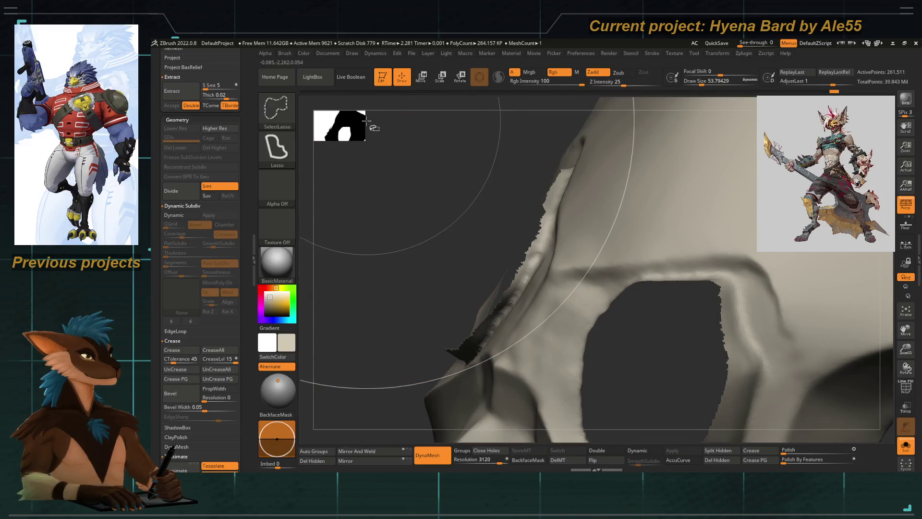
Step: Lasso-hide the skull mask's jagged top edge and stray flaps, turning on Double for back faces
mouse_move(371, 326)
mouse_down()
mouse_move(344, 158)
mouse_move(488, 163)
mouse_up()
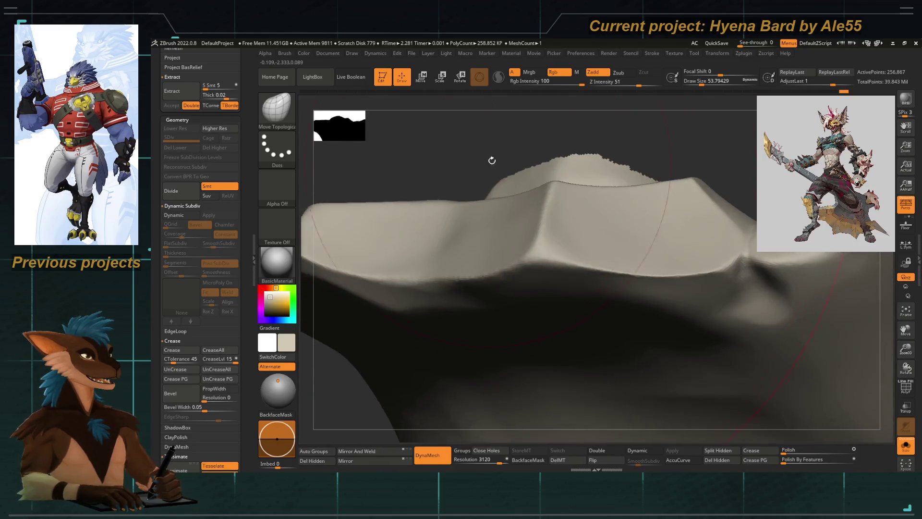
mouse_move(488, 163)
mouse_down()
mouse_move(485, 149)
mouse_move(453, 201)
mouse_up()
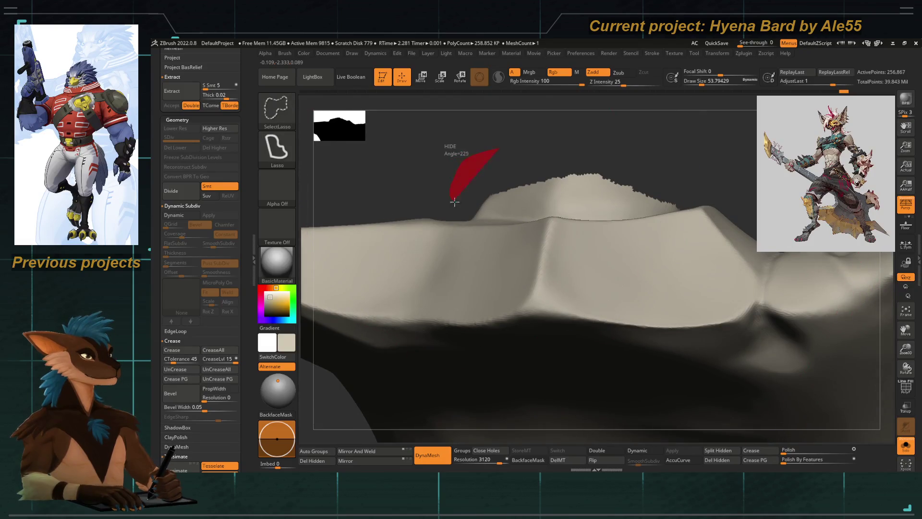
mouse_move(664, 181)
ctrl+alt+shift+mouse_down()
mouse_move(481, 204)
mouse_move(545, 194)
ctrl+alt+shift+mouse_up()
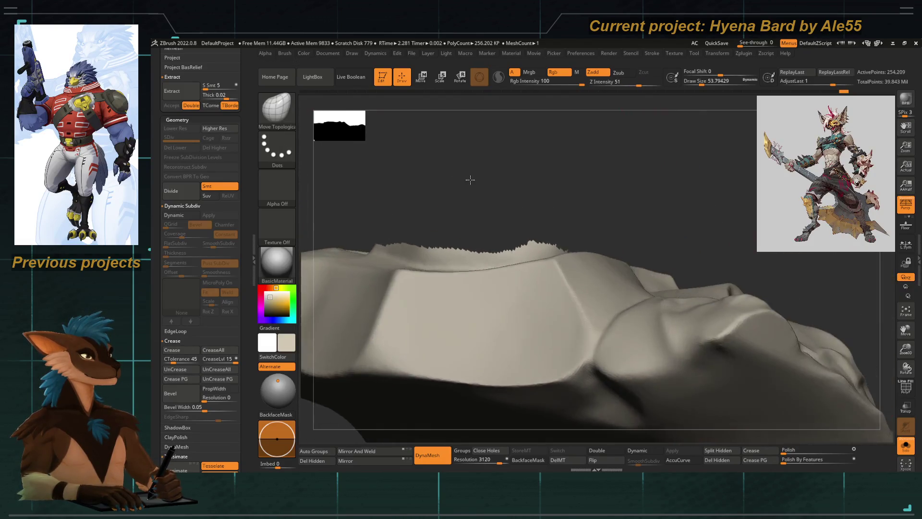
ctrl+alt+shift+drag(594, 240, 593, 239)
mouse_move(564, 189)
mouse_down()
mouse_move(554, 245)
mouse_move(313, 419)
mouse_move(481, 336)
mouse_up()
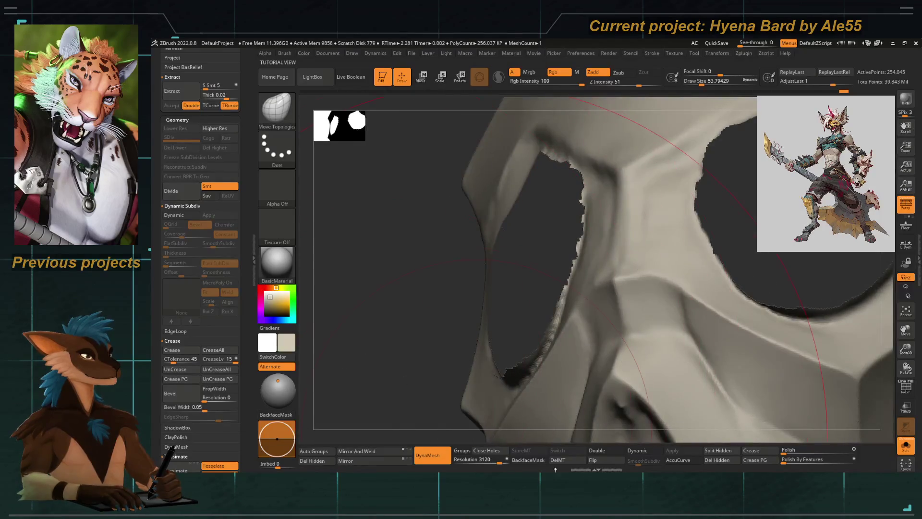
click(607, 453)
drag(358, 247, 350, 251)
drag(494, 232, 503, 223)
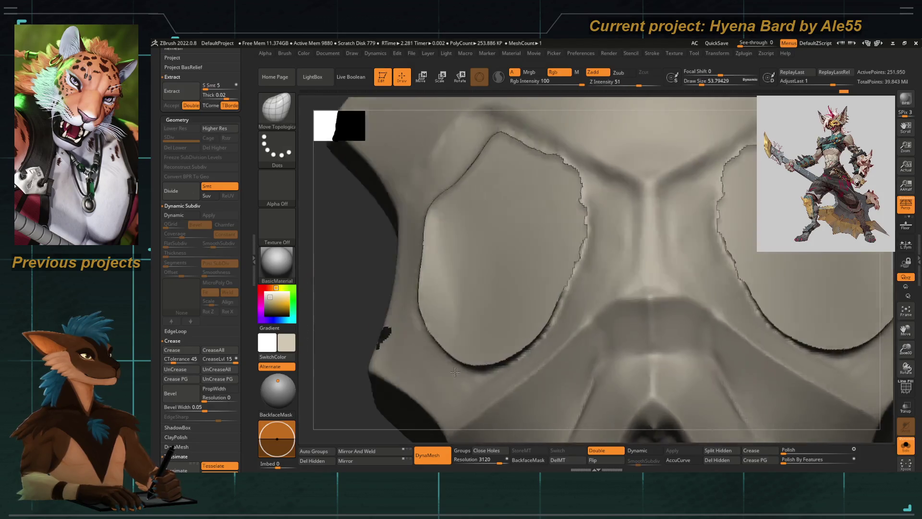
mouse_move(449, 417)
mouse_down()
mouse_move(341, 355)
mouse_move(307, 204)
mouse_move(340, 333)
mouse_move(377, 285)
mouse_up()
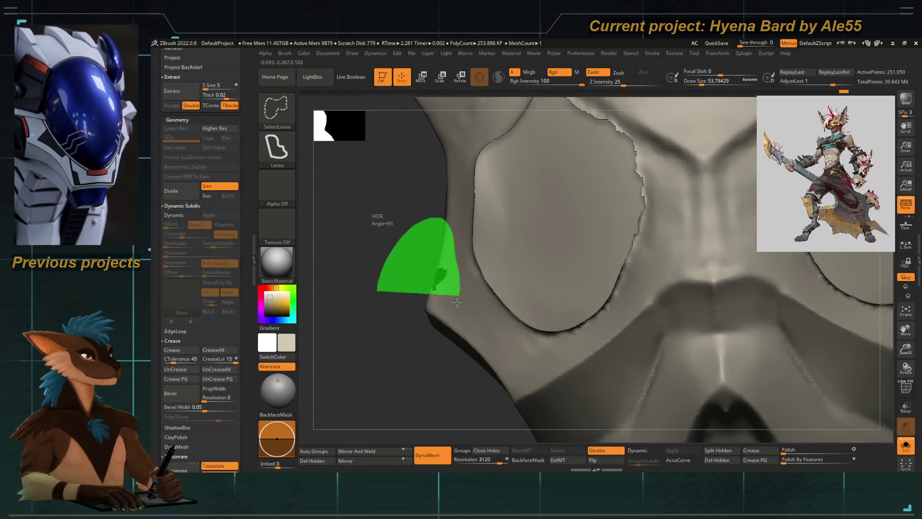
Step: Isolate the small loose piece near the cheek to check it, then show the whole mesh again
ctrl+shift+drag(460, 293, 400, 283)
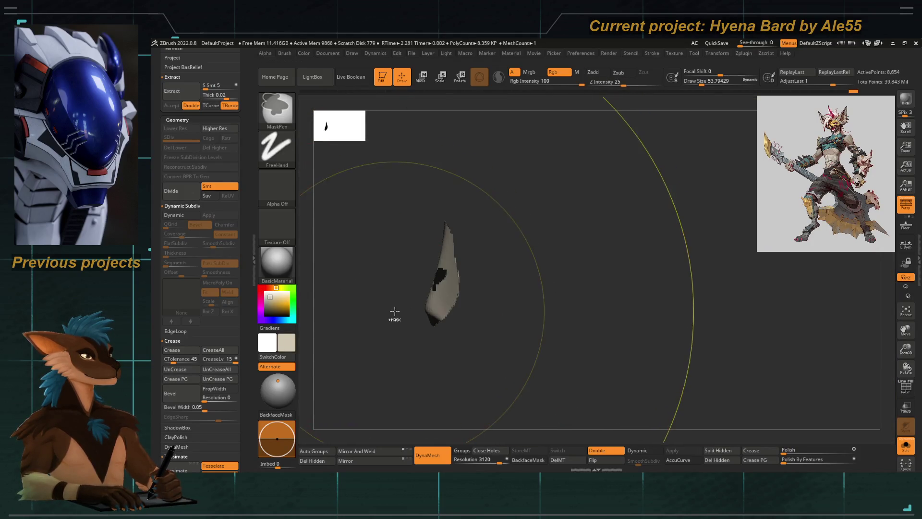
ctrl+shift+click(394, 312)
drag(406, 287, 404, 289)
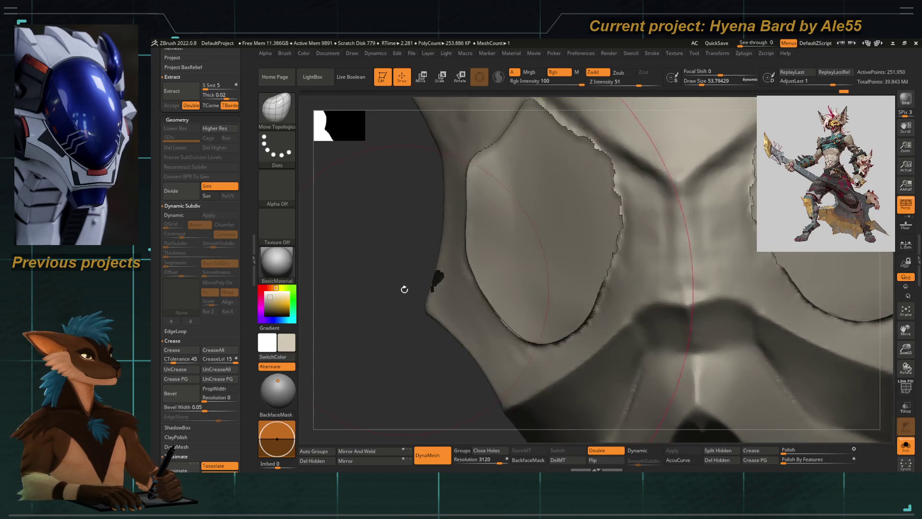
ctrl+shift+drag(461, 239, 401, 351)
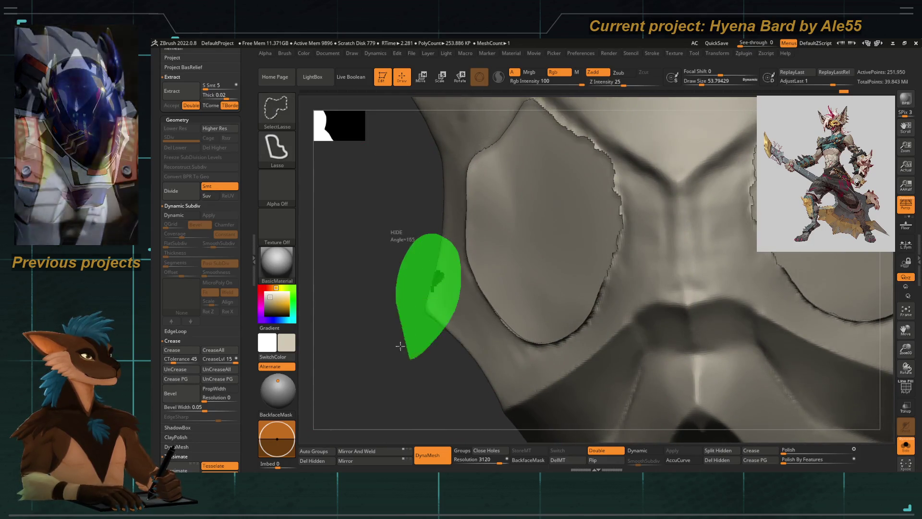
ctrl+shift+drag(391, 269, 483, 269)
mouse_move(384, 333)
mouse_down()
mouse_move(389, 349)
mouse_move(400, 243)
mouse_up()
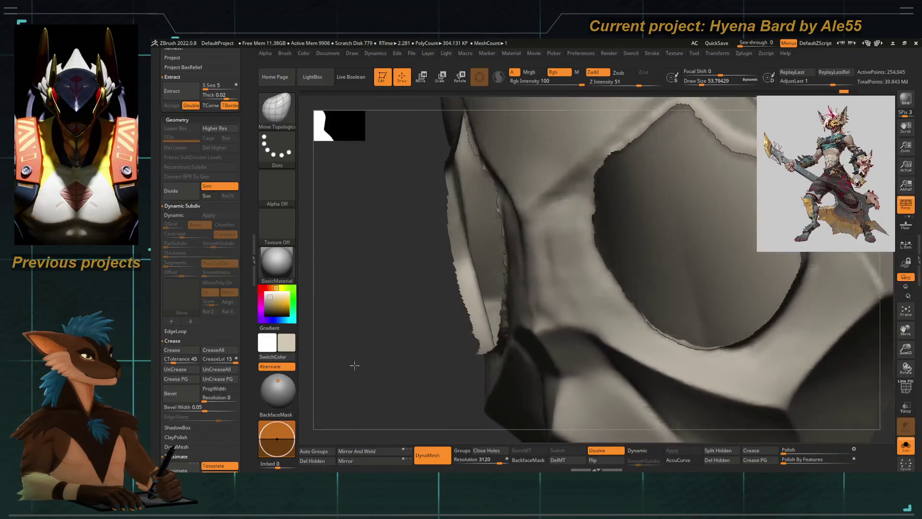
Step: Hide the eye-socket flaps, apply Del Hidden, and turn off Solo to show horns and fangs
ctrl+shift+drag(441, 121, 477, 280)
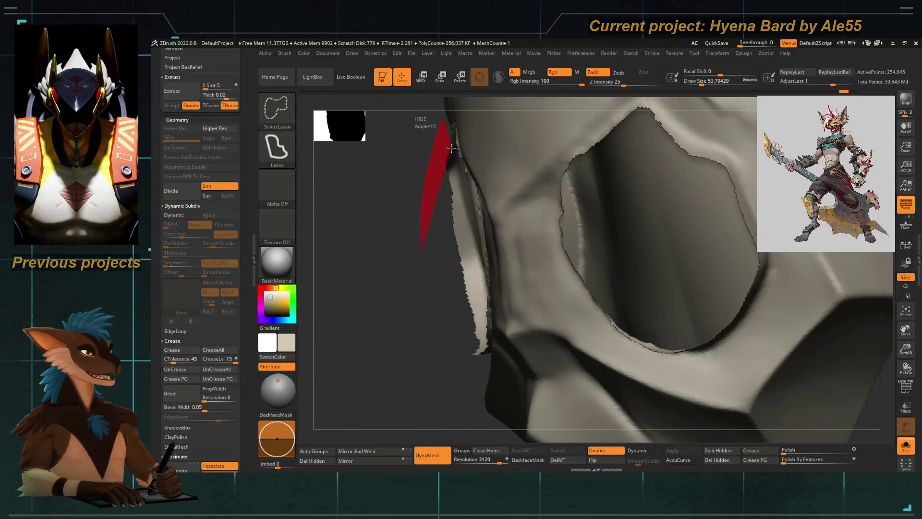
ctrl+shift+drag(414, 398, 448, 350)
key(f)
drag(402, 293, 381, 323)
click(717, 459)
drag(375, 336, 666, 279)
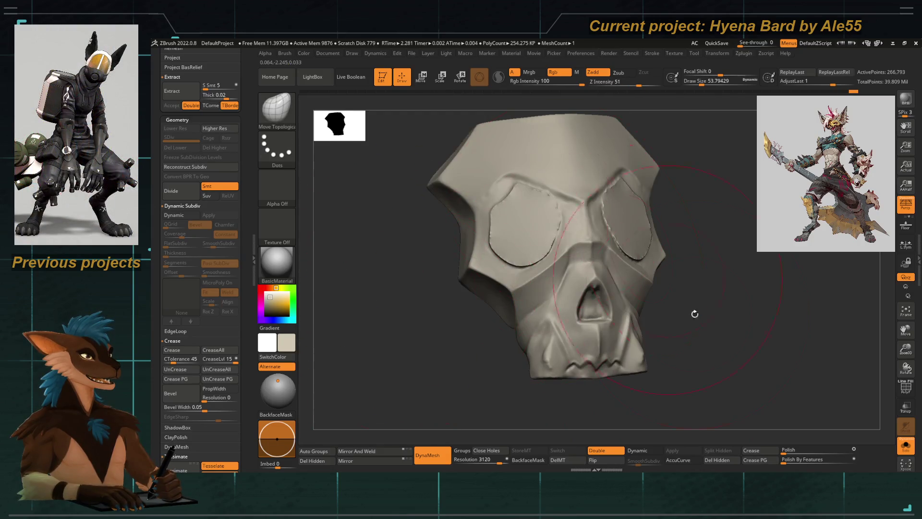
click(907, 442)
shift+drag(710, 393, 404, 350)
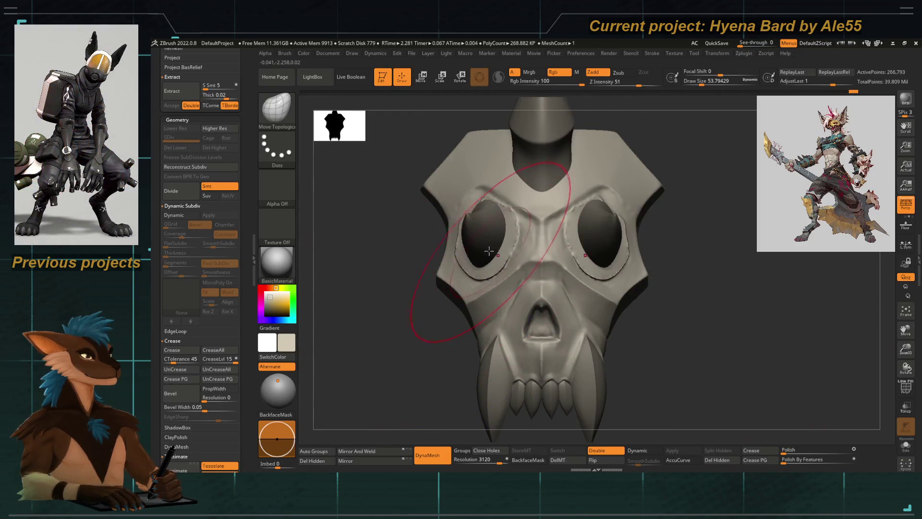
Step: Select the PM3D_Cone3D_2 eye cone, adjust Draw Size, and show Polyframe on all parts
right_drag(478, 251, 435, 326)
key(space)
mouse_move(492, 263)
mouse_down()
mouse_move(457, 262)
mouse_move(463, 269)
mouse_up()
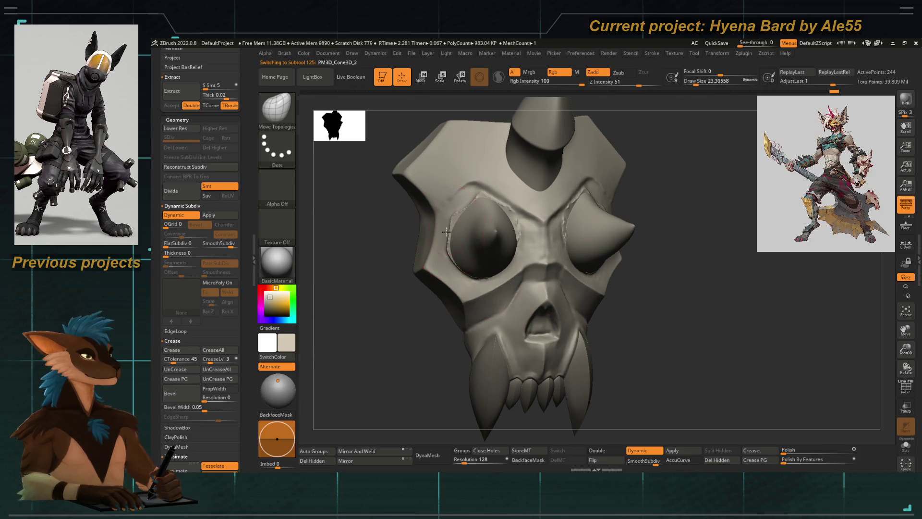
shift+drag(392, 326, 369, 333)
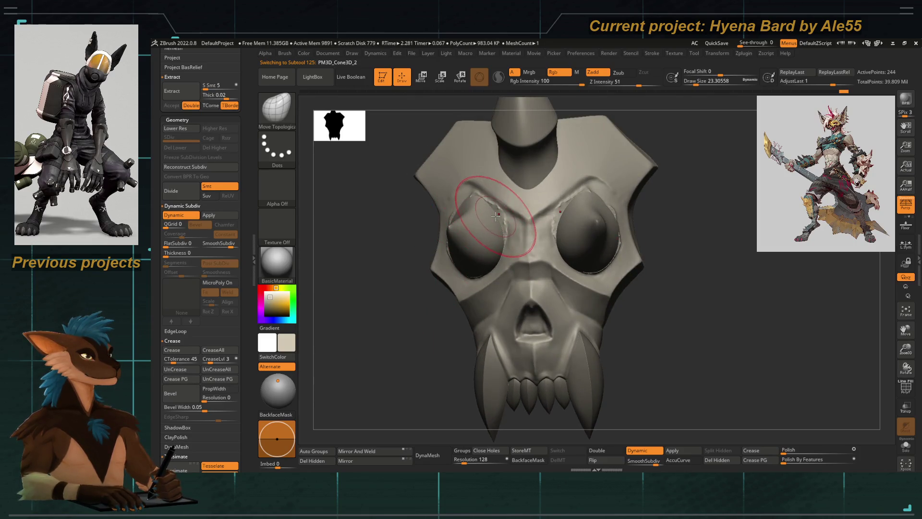
drag(395, 239, 443, 220)
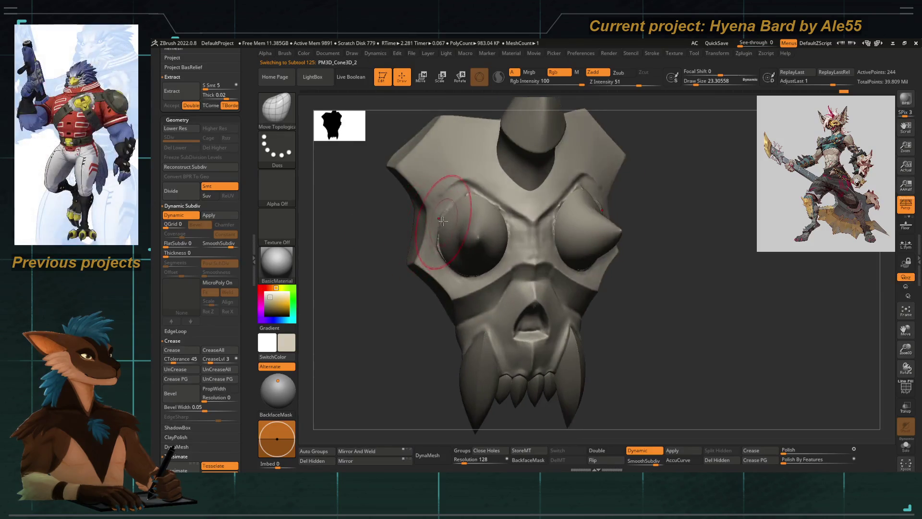
key([)
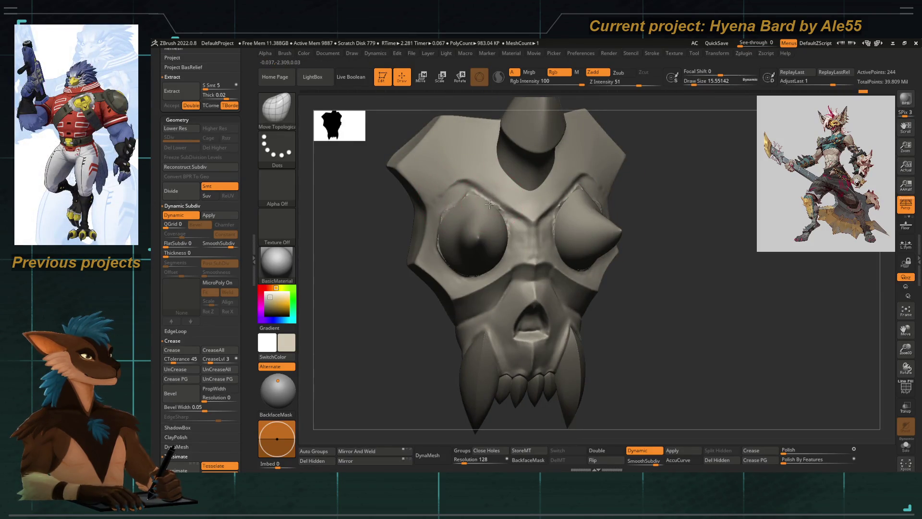
mouse_move(378, 383)
mouse_down()
mouse_move(464, 288)
mouse_move(432, 199)
mouse_up()
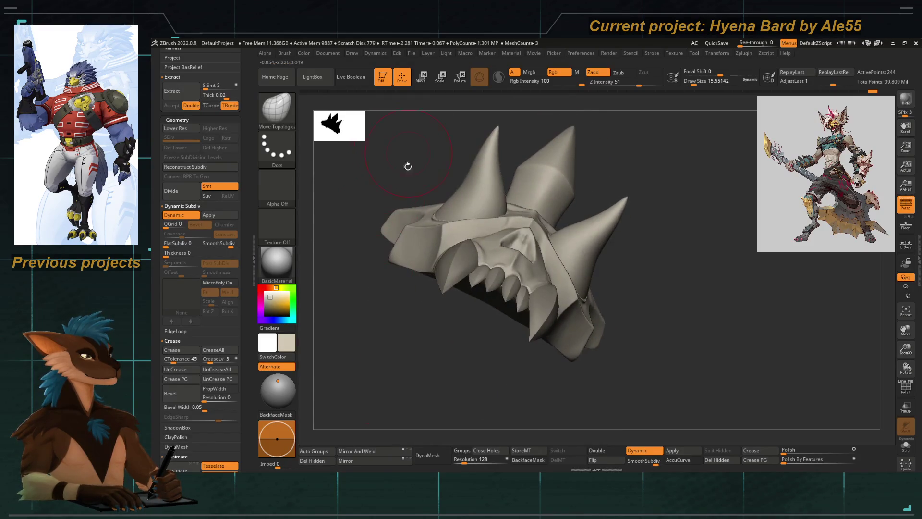
key(])
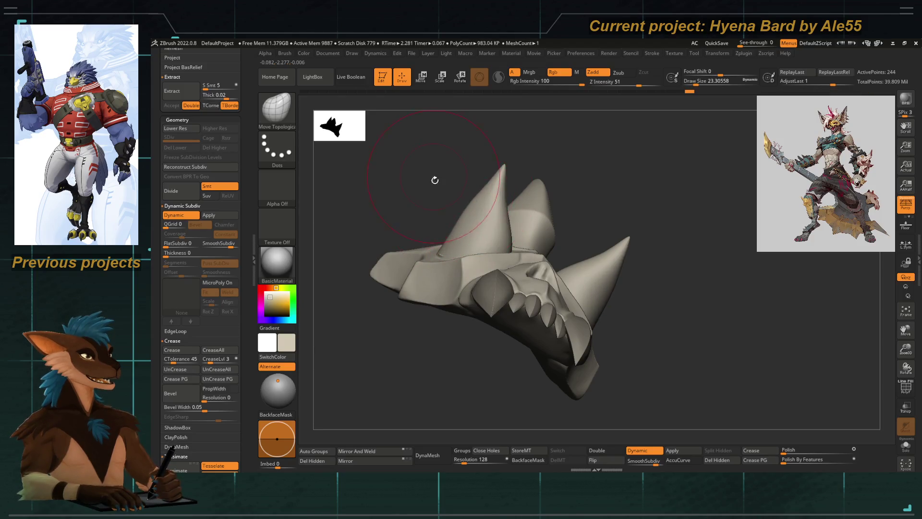
shift+drag(434, 176, 394, 256)
key(shift+f)
mouse_move(414, 346)
mouse_down()
mouse_move(469, 264)
mouse_move(512, 299)
mouse_move(374, 268)
mouse_up()
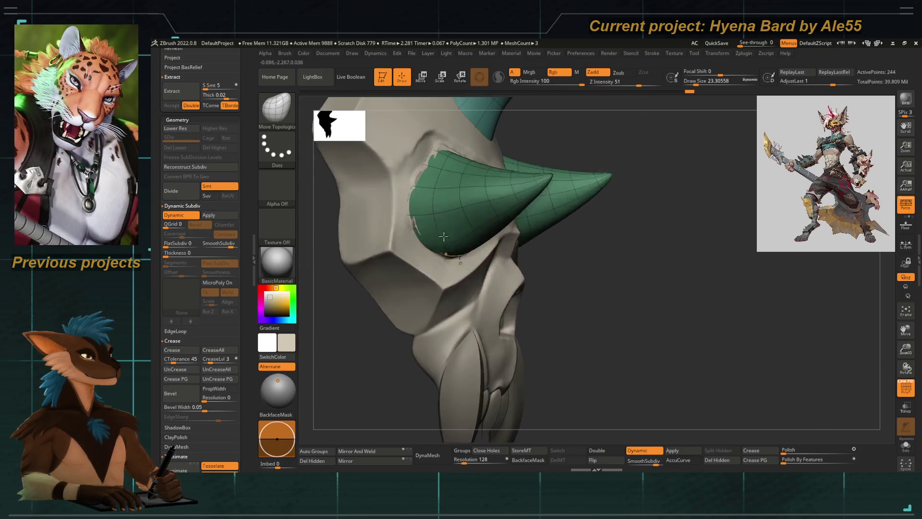
Step: Select the ZModeler brush (B, Z, M) and set its polygon action
key(b)
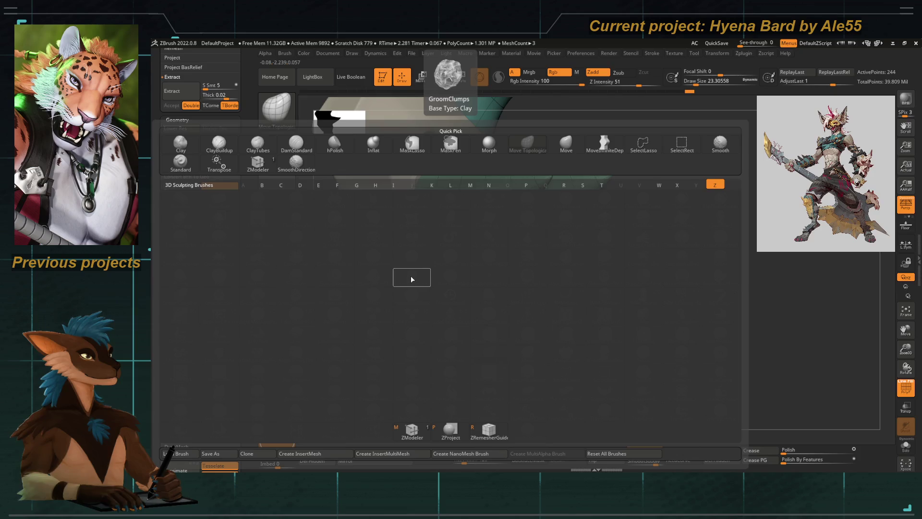
key(Escape)
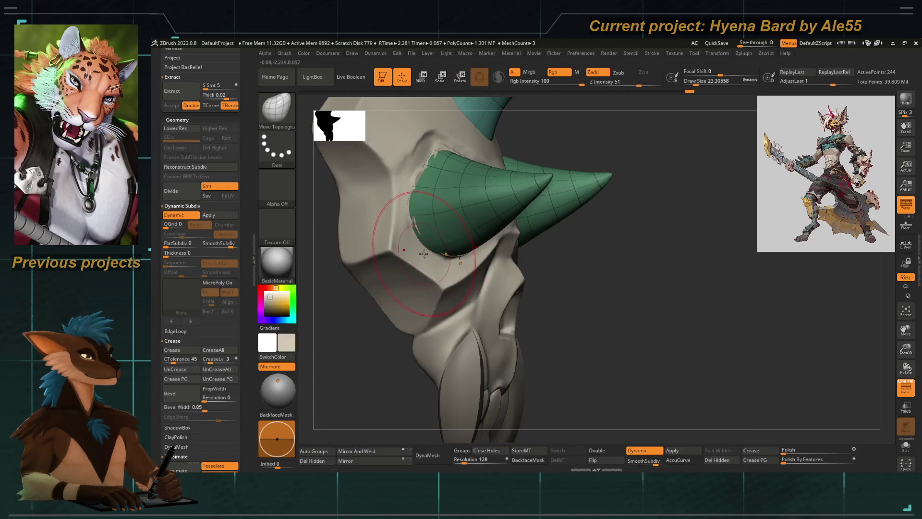
key(b)
key(z)
key(m)
key(space)
click(458, 247)
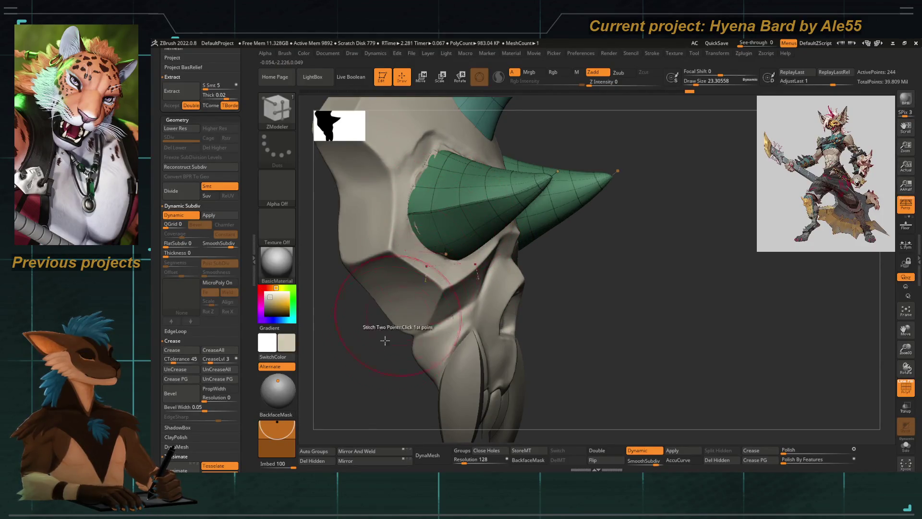
Step: Set ZModeler's edge action to Crease with the EdgeLoop Complete target, then zoom to the left green horn
drag(394, 322, 485, 257)
drag(325, 318, 494, 237)
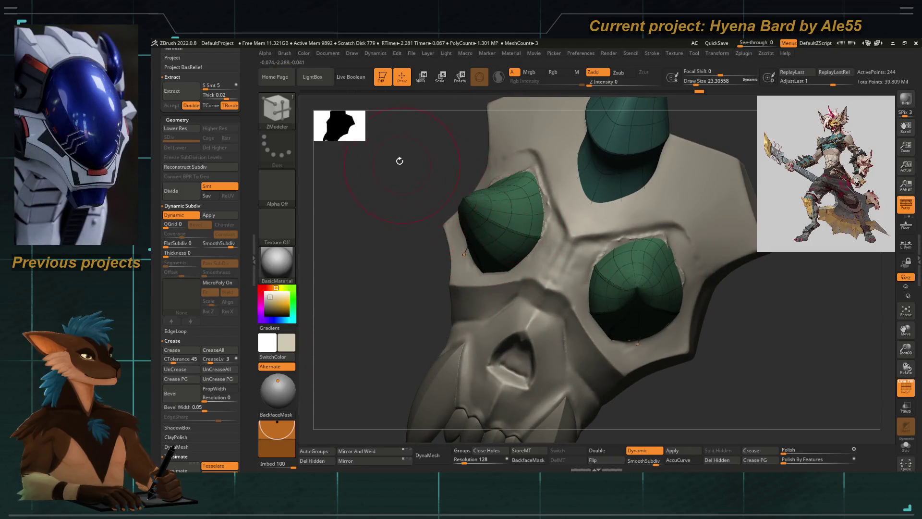
drag(398, 162, 468, 247)
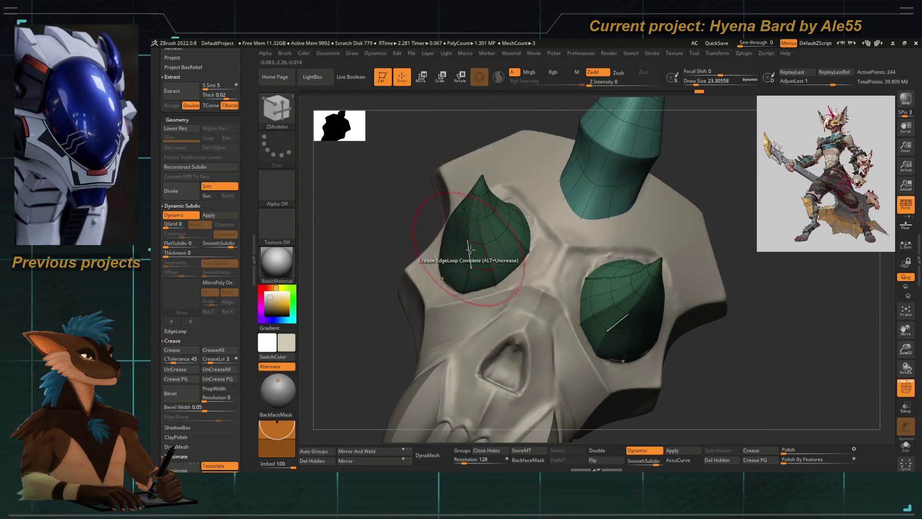
key(space)
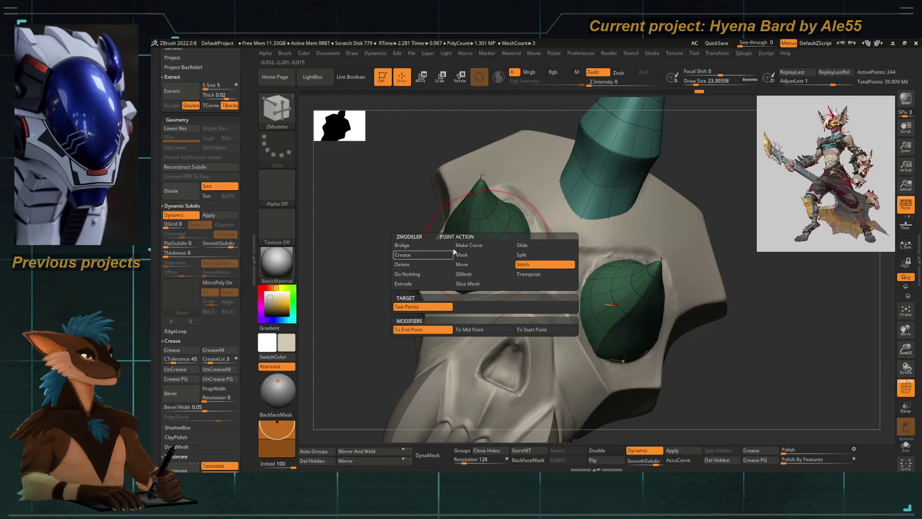
key(space)
click(443, 319)
drag(443, 322, 385, 277)
alt+drag(451, 195, 527, 253)
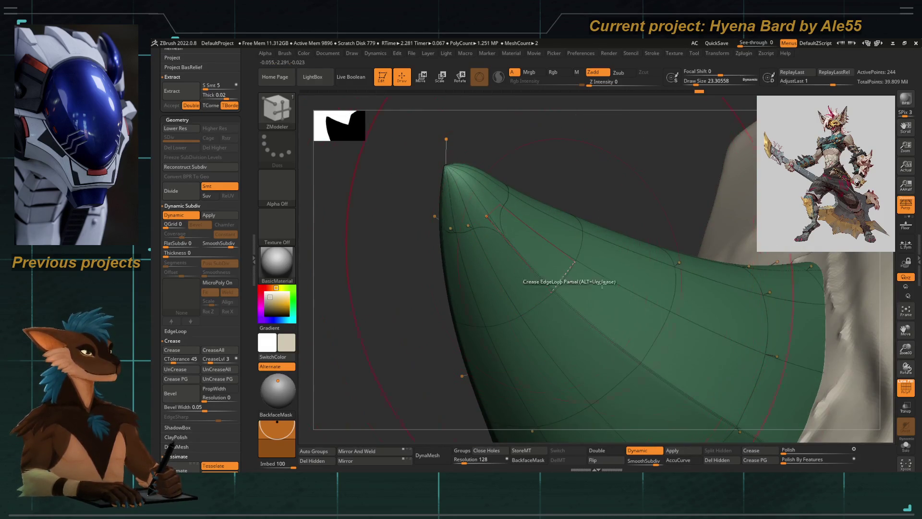
Step: Switch to EdgeLoop Partial creasing with wireframe shown, turning the view to face the green horn tip
click(906, 392)
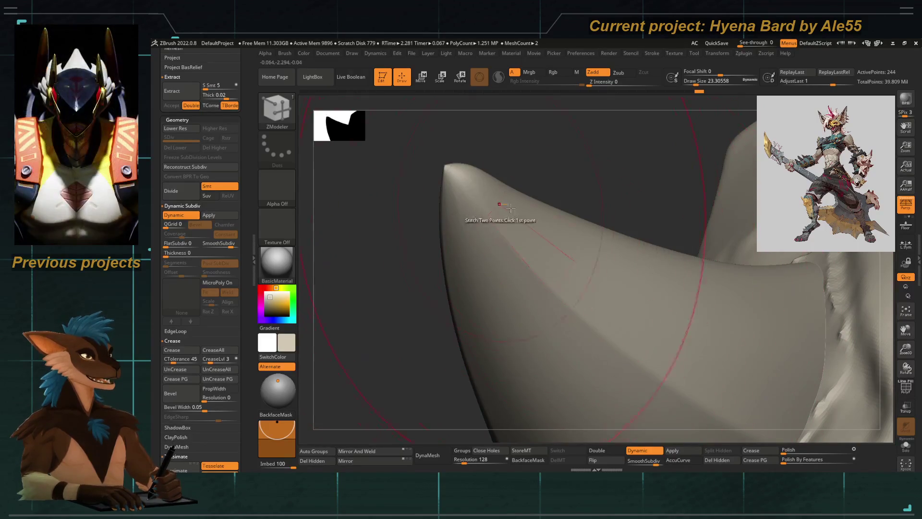
click(905, 387)
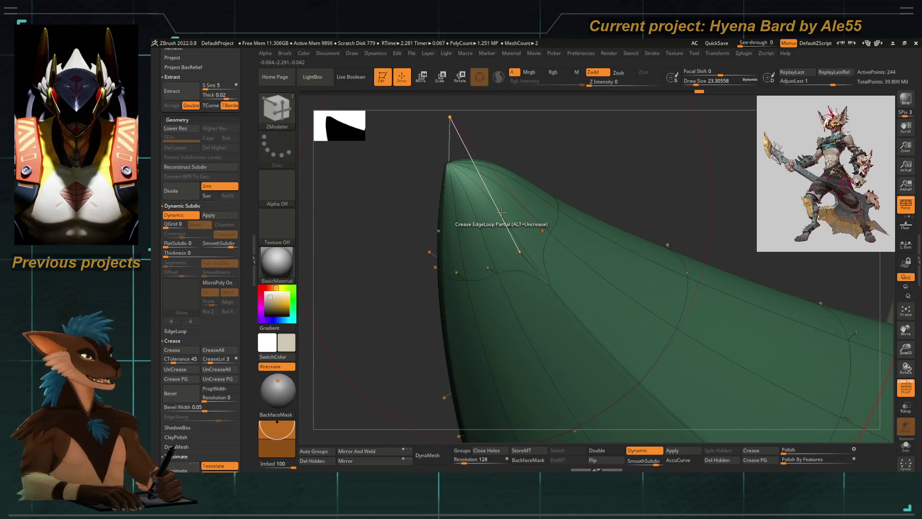
drag(422, 210, 452, 264)
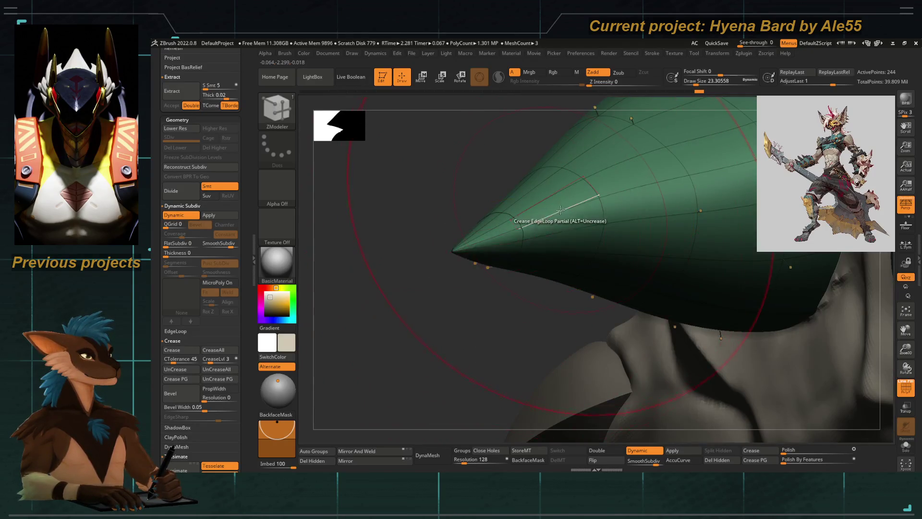
mouse_move(553, 219)
mouse_down()
mouse_move(441, 227)
mouse_move(600, 278)
mouse_move(539, 317)
mouse_up()
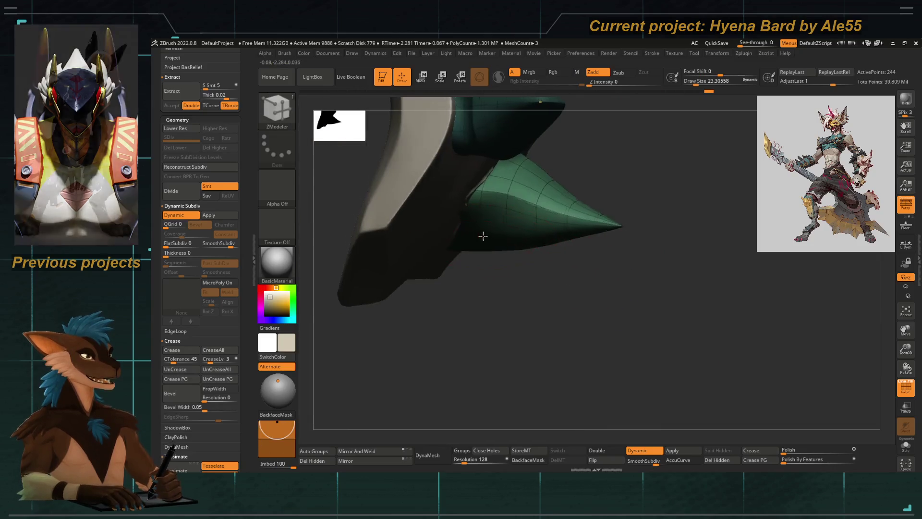
key(ctrl)
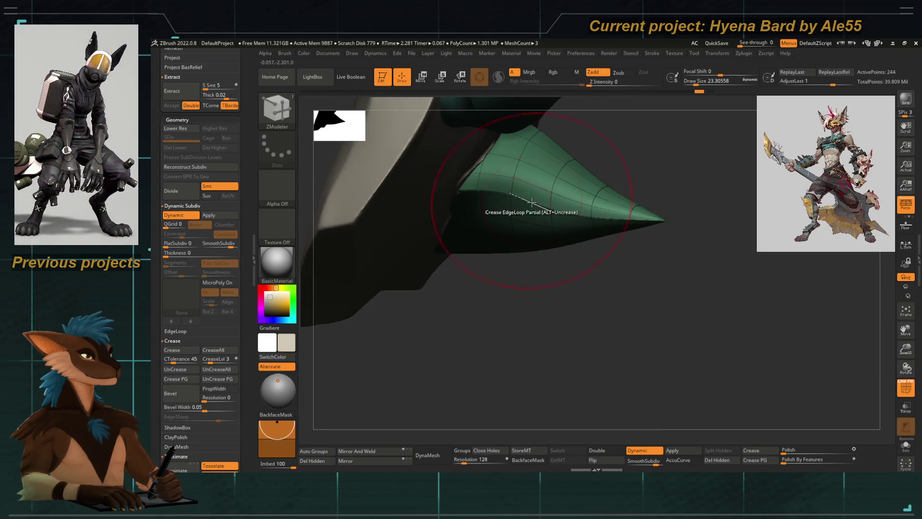
drag(518, 317, 473, 272)
mouse_move(638, 341)
mouse_down()
mouse_move(499, 253)
mouse_move(427, 250)
mouse_up()
mouse_move(638, 256)
mouse_down()
mouse_move(480, 256)
mouse_move(501, 304)
mouse_move(428, 278)
mouse_move(412, 284)
mouse_move(456, 316)
mouse_move(424, 210)
mouse_move(423, 264)
mouse_move(482, 249)
mouse_up()
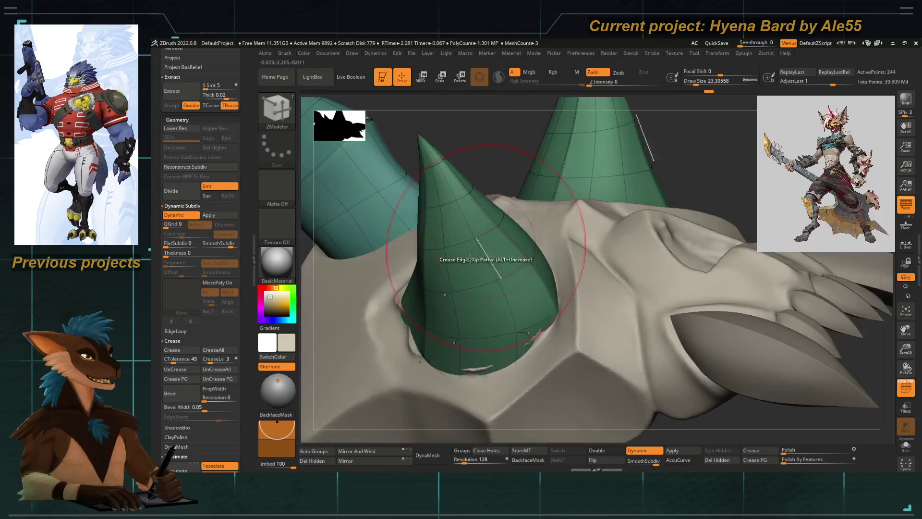
Step: Turn off the polygroup wireframe and select the Move Topological brush (B, M, T)
shift+drag(514, 145, 508, 202)
key(shift+f)
mouse_move(709, 394)
mouse_down()
mouse_move(554, 217)
mouse_move(578, 203)
mouse_move(432, 288)
mouse_up()
key(b)
key(m)
key(t)
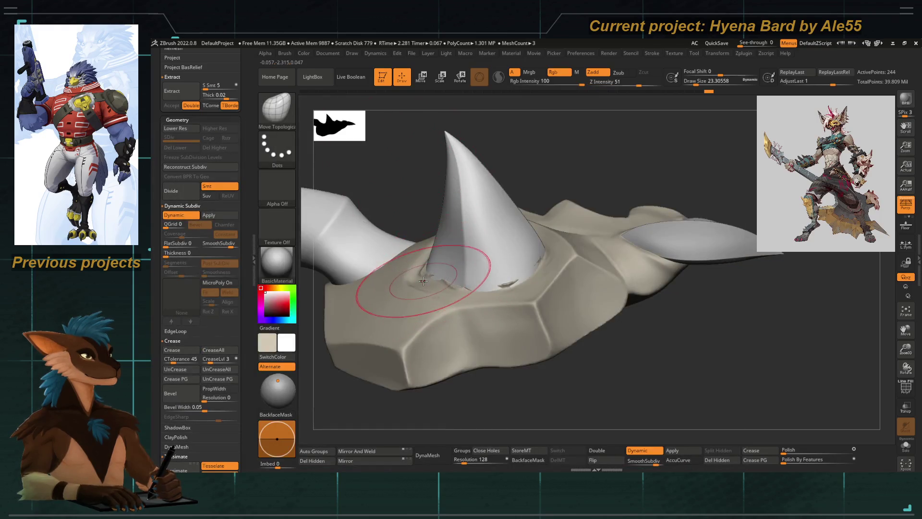
Step: Reduce the Move Topological draw size to about 17 and view the horned piece from the side
drag(401, 317, 459, 285)
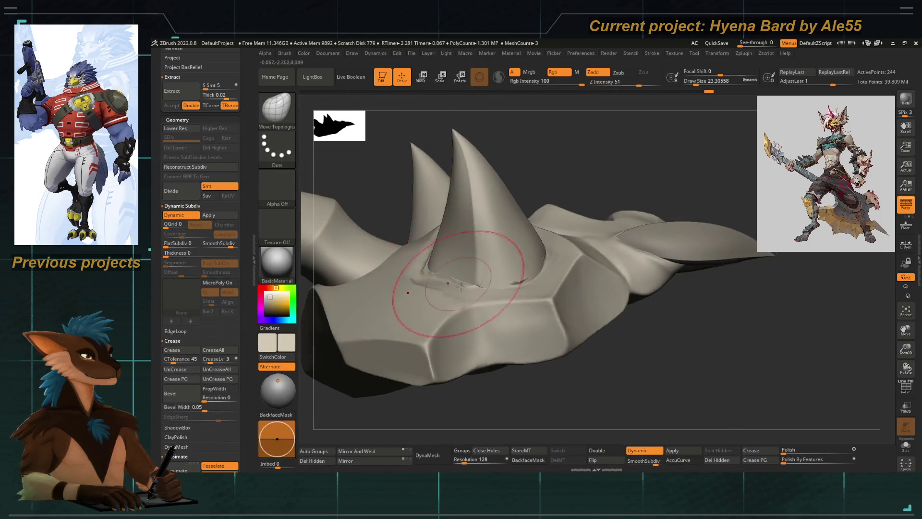
key(space)
drag(540, 327, 456, 285)
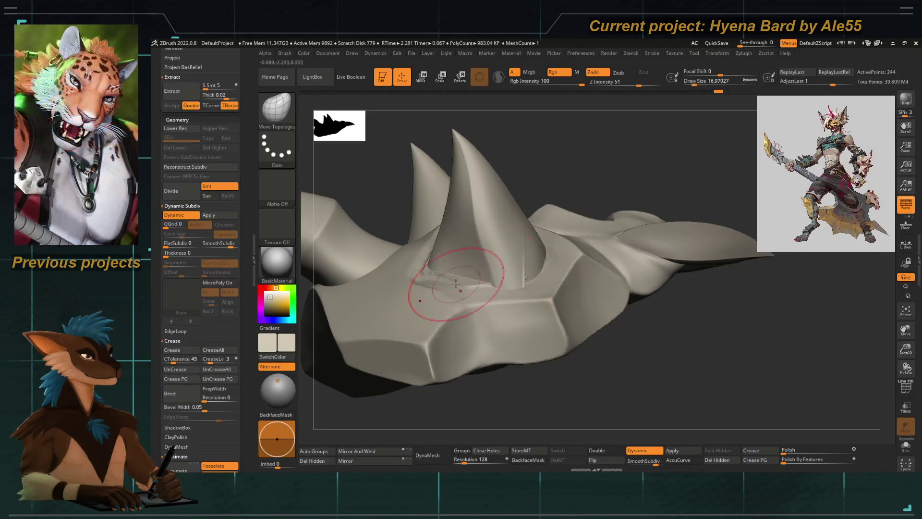
drag(308, 359, 471, 298)
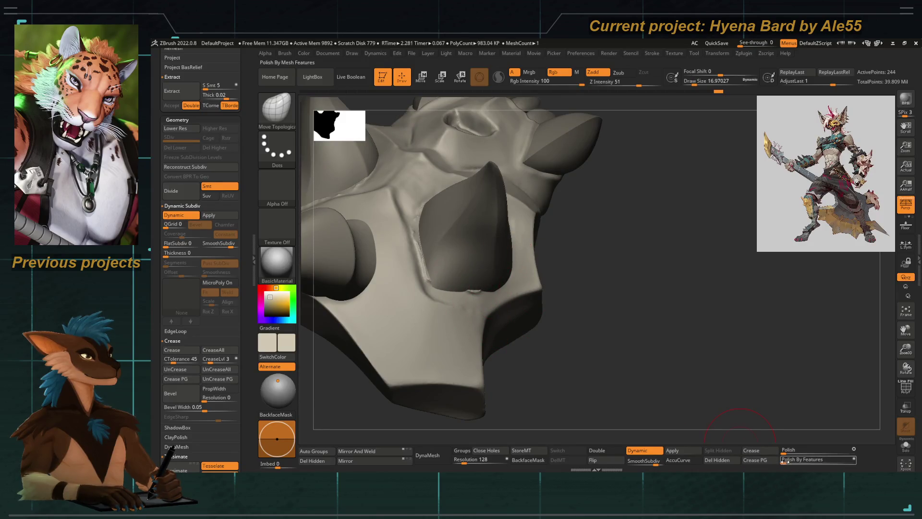
drag(655, 370, 580, 284)
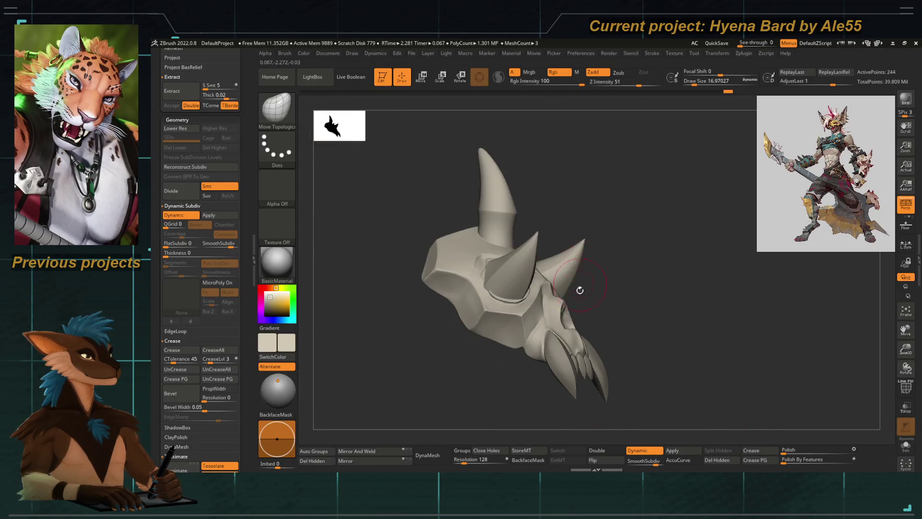
drag(380, 185, 389, 234)
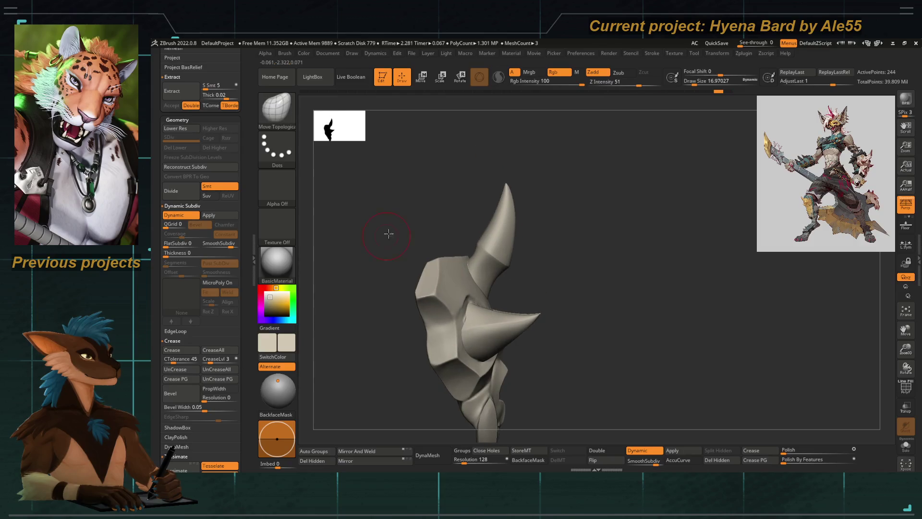
key(d)
ctrl+shift+click(488, 245)
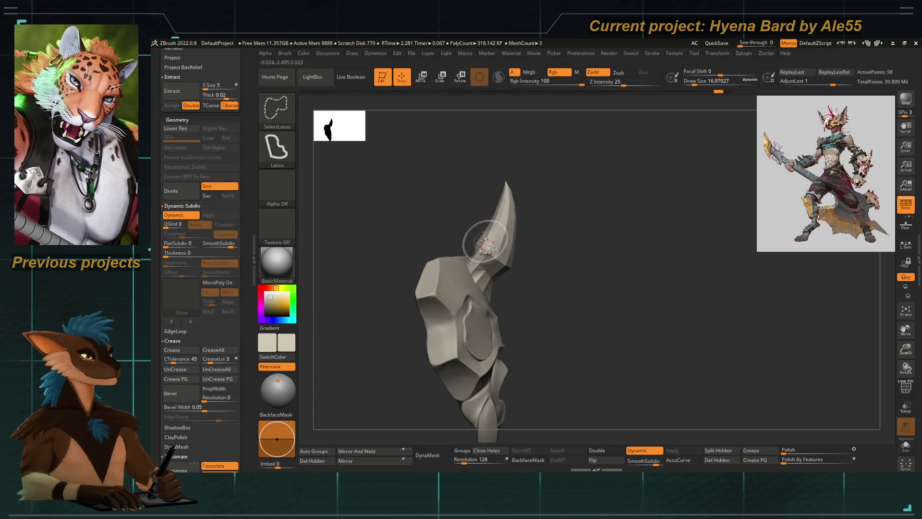
ctrl+shift+drag(501, 134, 543, 410)
shift+drag(617, 288, 512, 264)
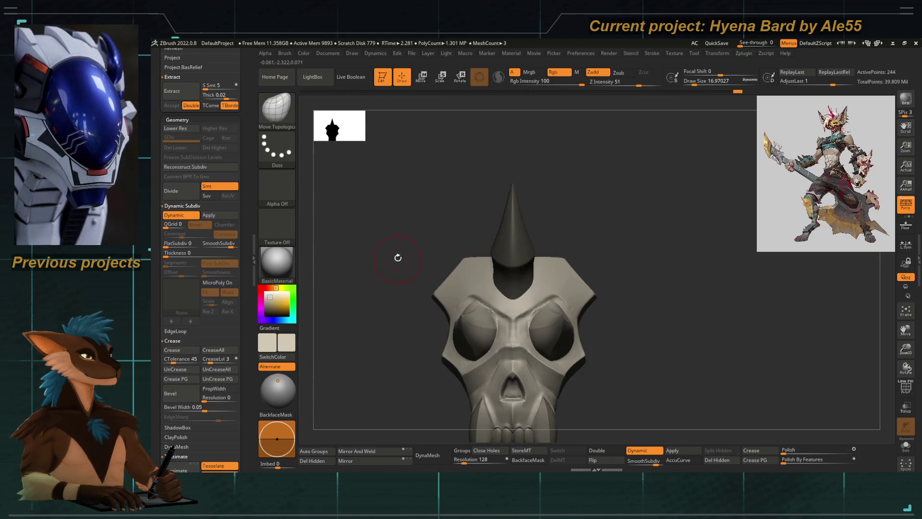
drag(397, 259, 680, 432)
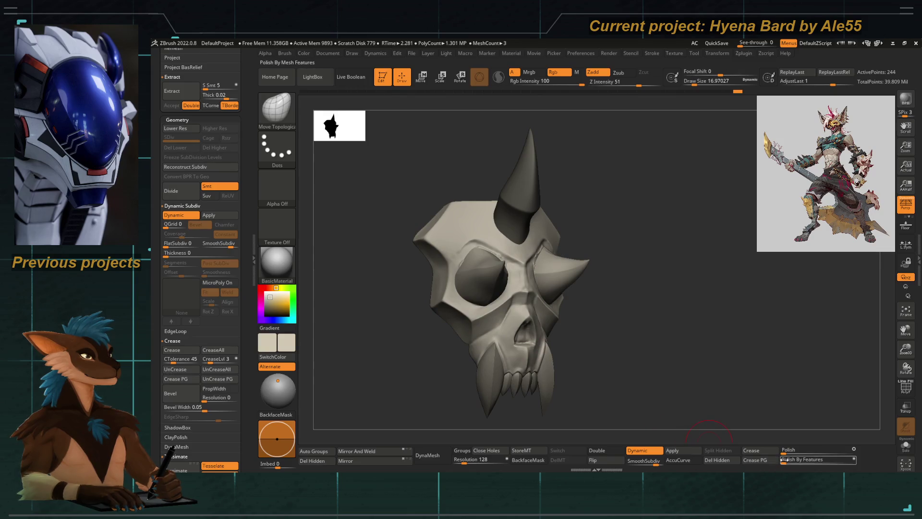
drag(707, 396, 465, 263)
key(b)
key(t)
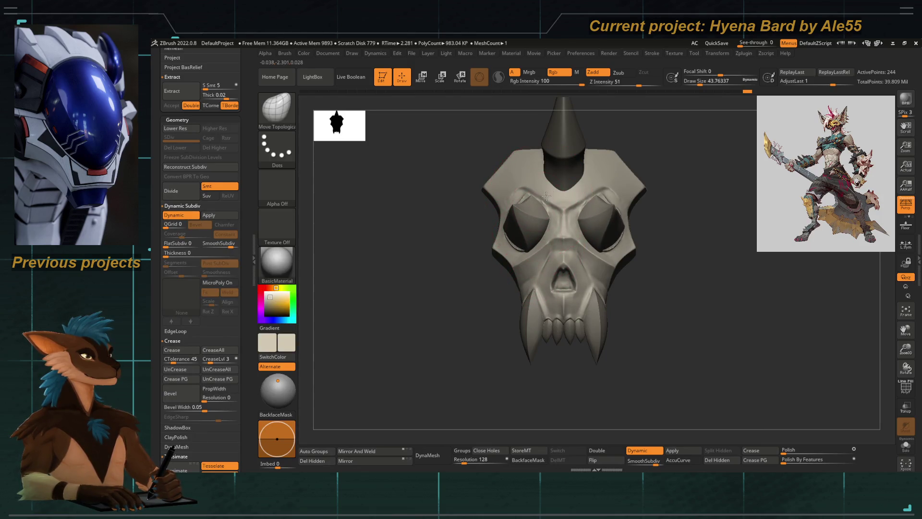
Step: Pull the brow down over the eye socket and resize the brush to about 25
right_drag(547, 195, 482, 218)
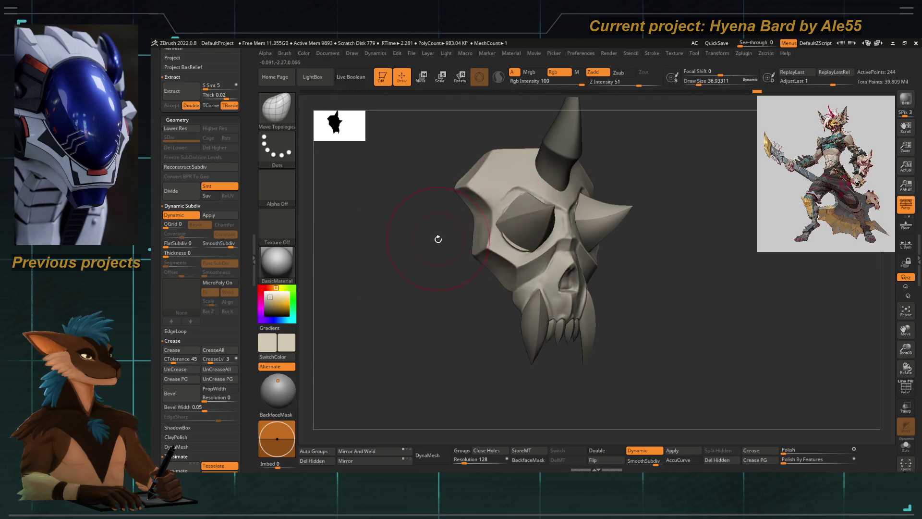
drag(499, 203, 492, 258)
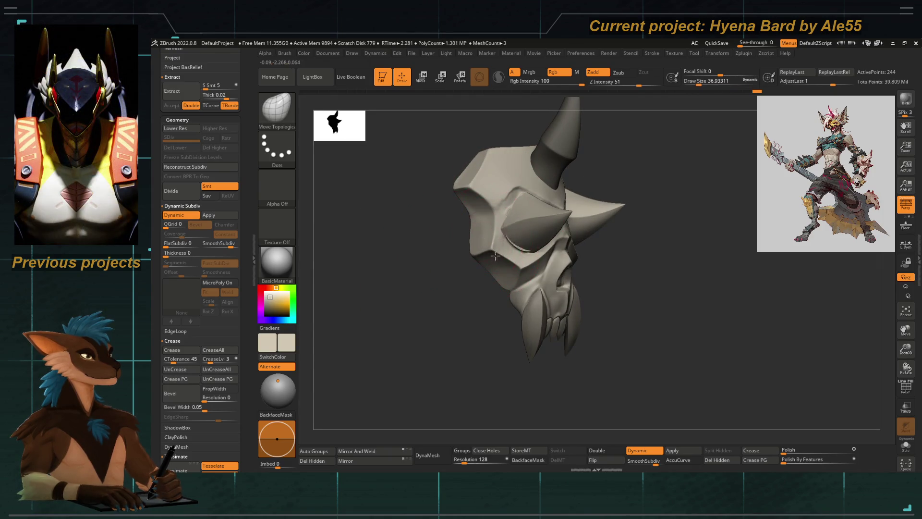
key(space)
drag(501, 272, 535, 238)
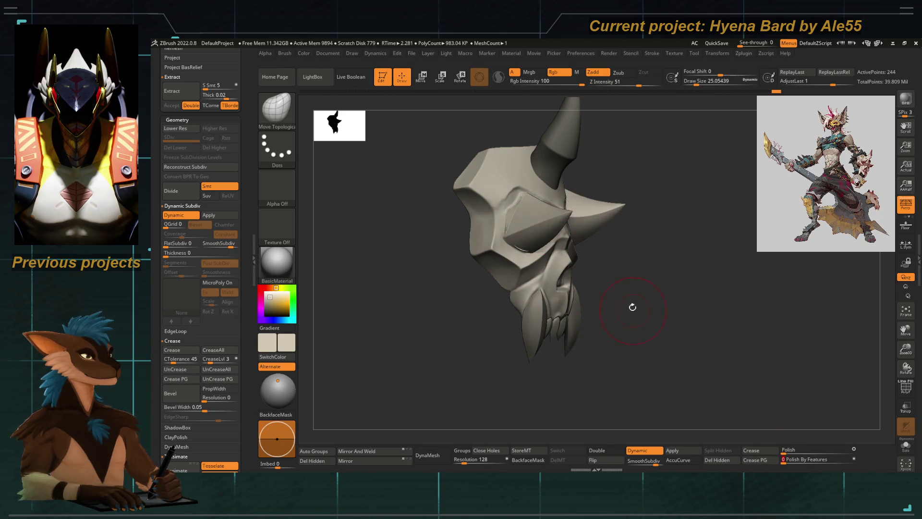
drag(632, 309, 425, 299)
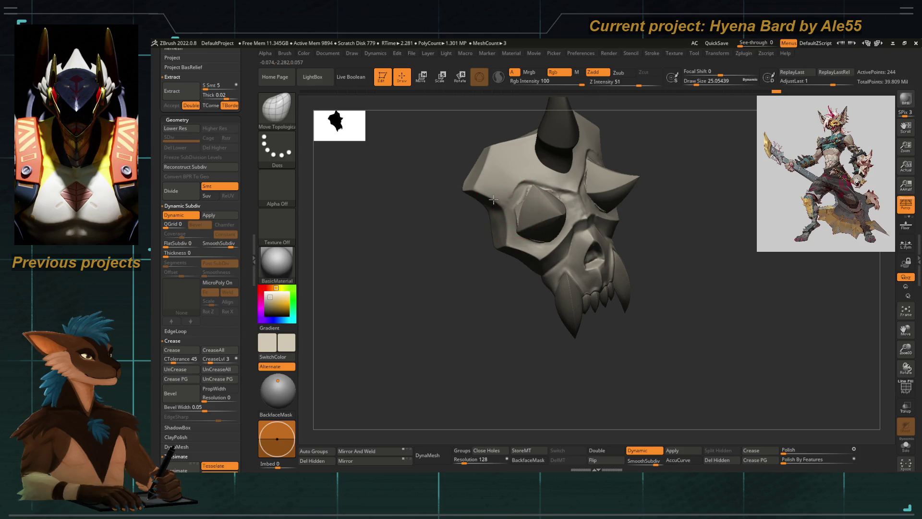
drag(479, 192, 474, 242)
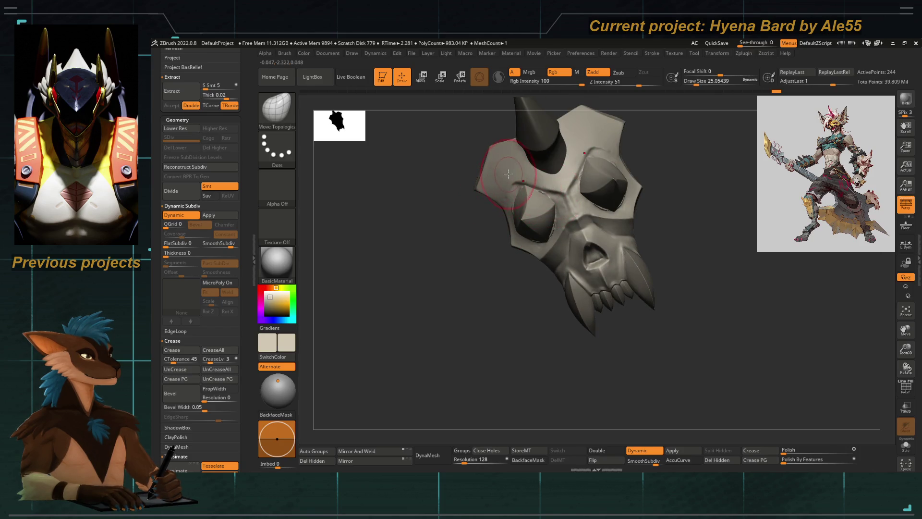
mouse_move(483, 187)
mouse_down()
mouse_move(465, 254)
mouse_move(531, 203)
mouse_up()
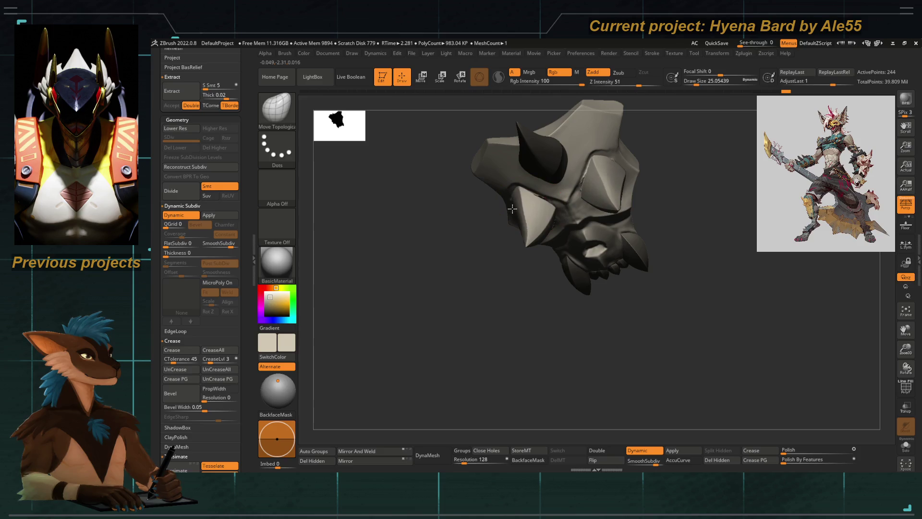
drag(488, 259, 509, 302)
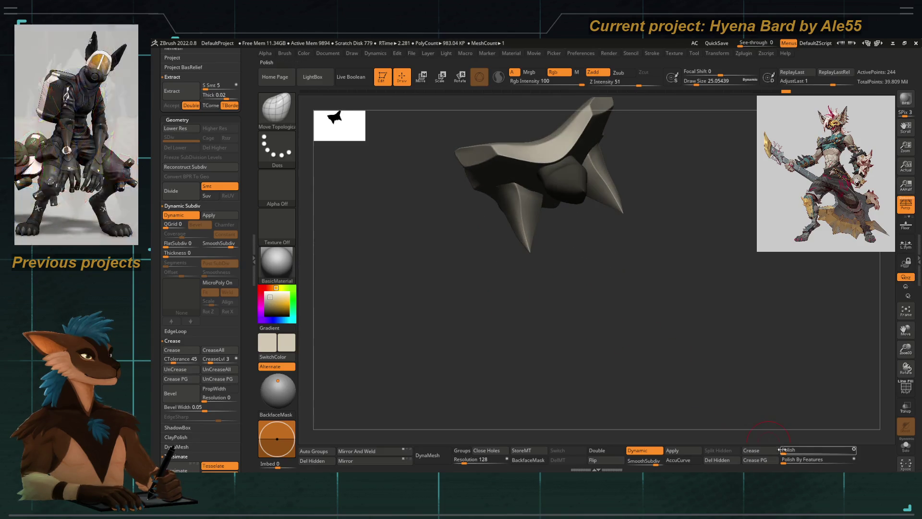
mouse_move(543, 327)
mouse_down()
mouse_move(448, 276)
mouse_move(462, 329)
mouse_up()
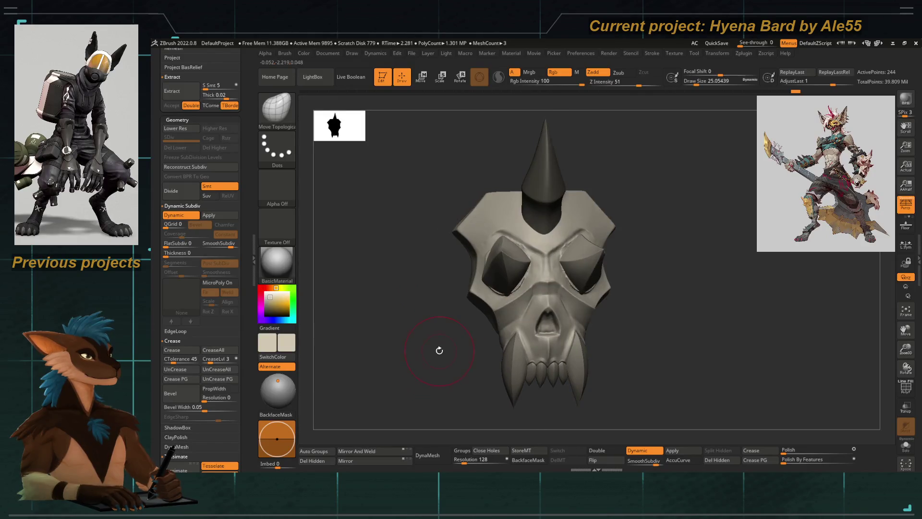
right_drag(530, 268, 532, 265)
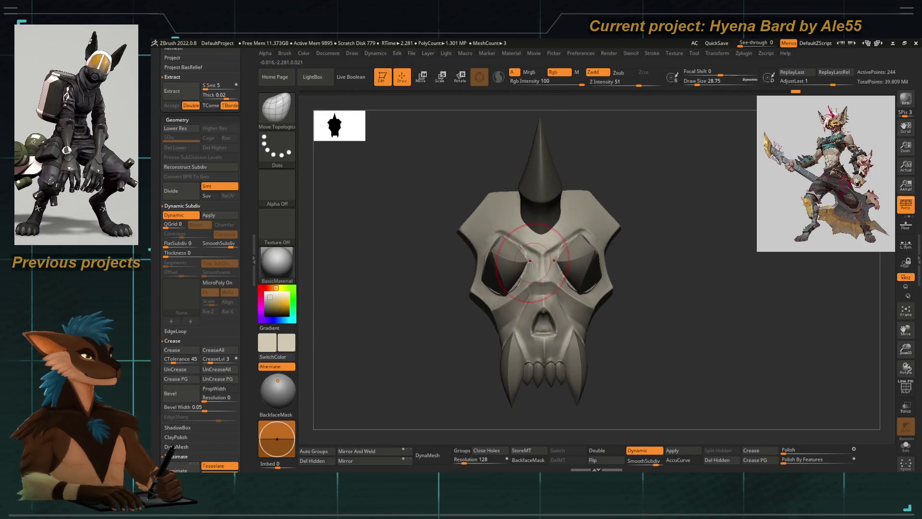
mouse_move(424, 373)
mouse_down()
mouse_move(443, 368)
mouse_move(423, 350)
mouse_move(619, 335)
mouse_move(581, 278)
mouse_move(599, 276)
mouse_up()
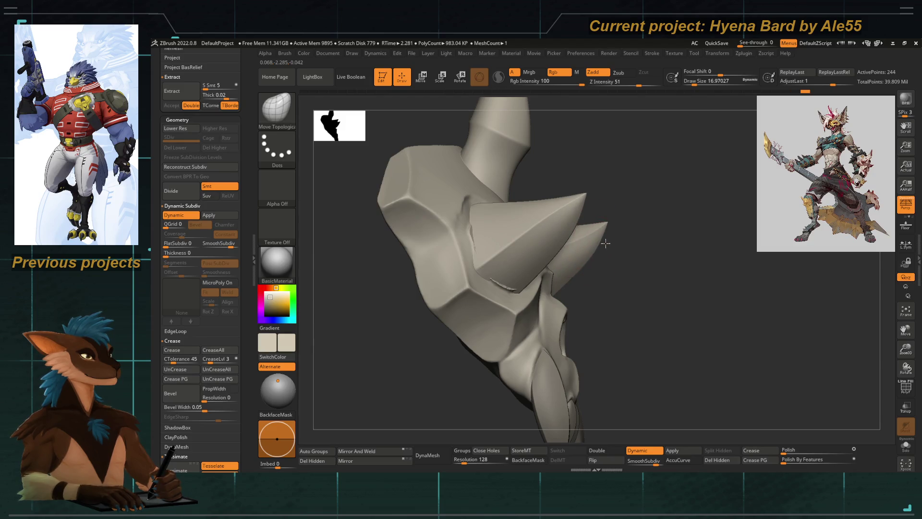
Step: Apply Polish By Features to smooth the mesh while keeping hard edges
click(787, 459)
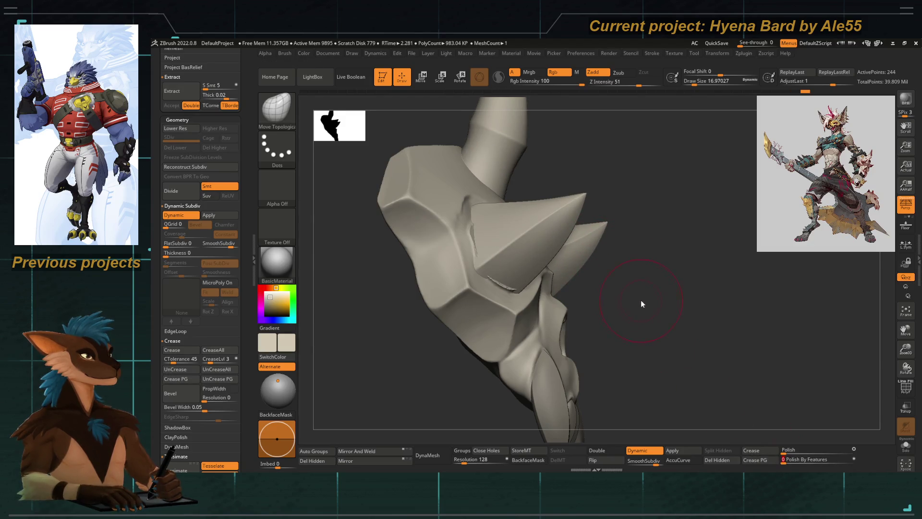
key(f)
shift+drag(621, 294, 564, 303)
mouse_move(457, 319)
mouse_down()
mouse_move(422, 280)
mouse_move(451, 298)
mouse_move(447, 291)
mouse_up()
Step: Pull both spike tips inward symmetrically, then reselect the left arm skull subtool at brush size about 31
key(space)
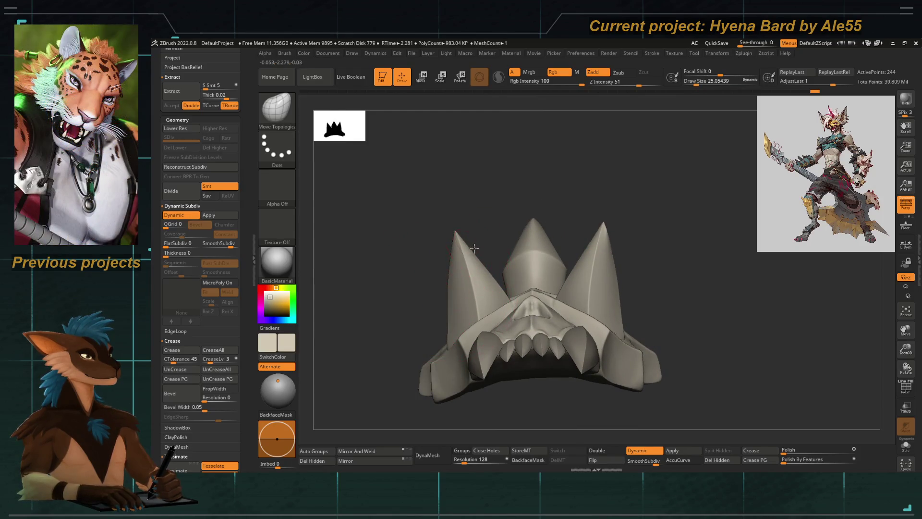
mouse_move(458, 227)
mouse_down()
mouse_move(470, 224)
mouse_move(451, 244)
mouse_up()
key(space)
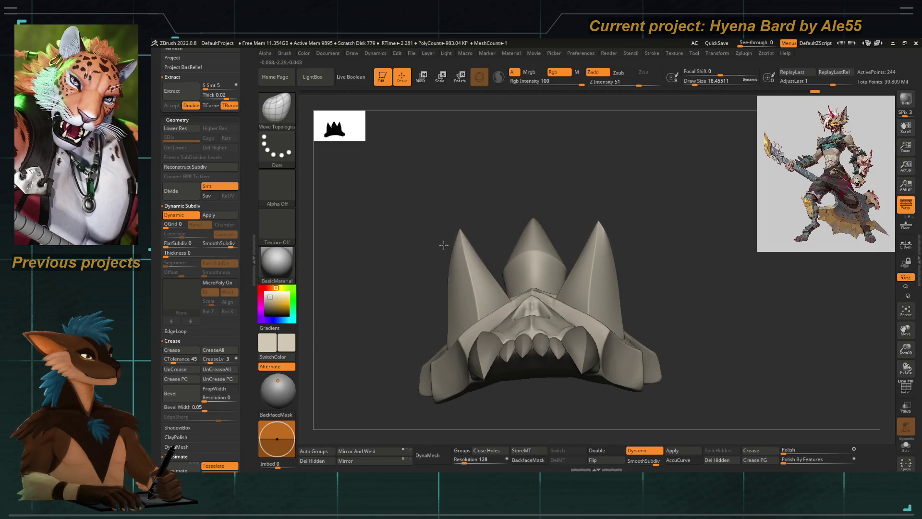
key(bracketright)
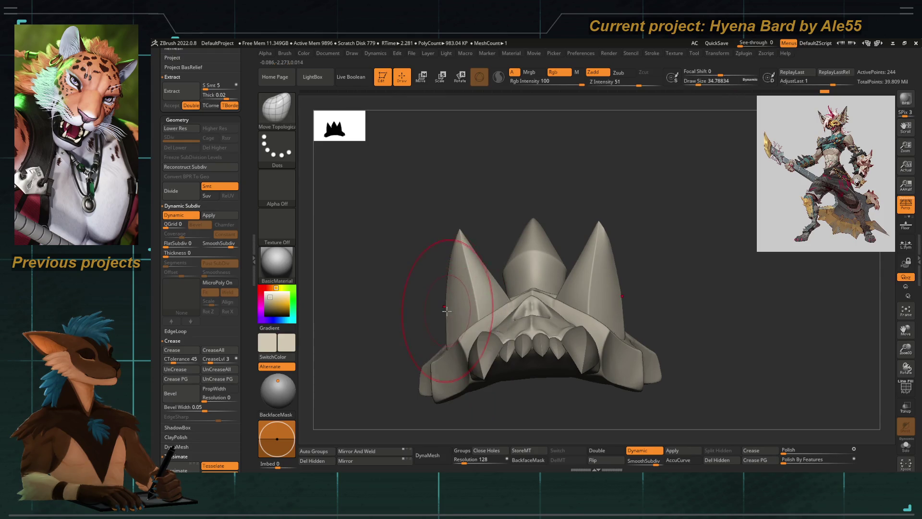
key(bracketleft)
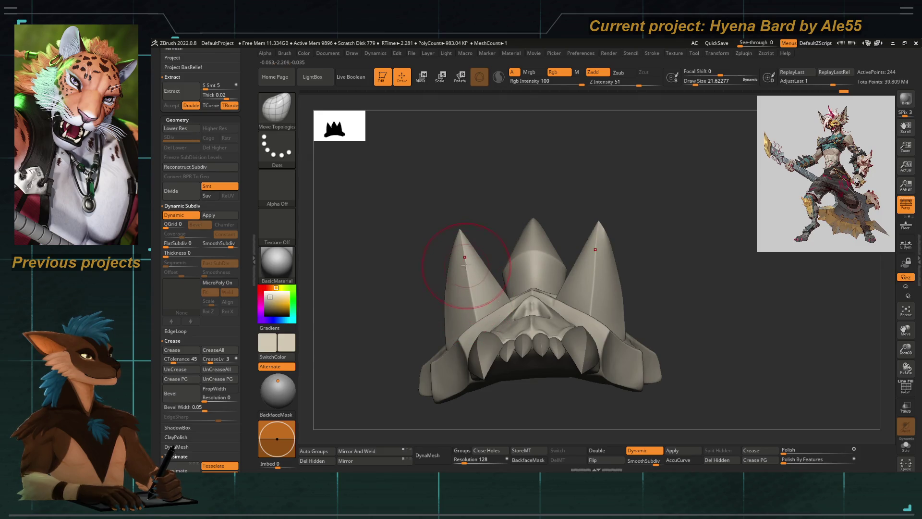
mouse_move(439, 237)
mouse_down()
mouse_move(434, 381)
mouse_move(463, 331)
mouse_up()
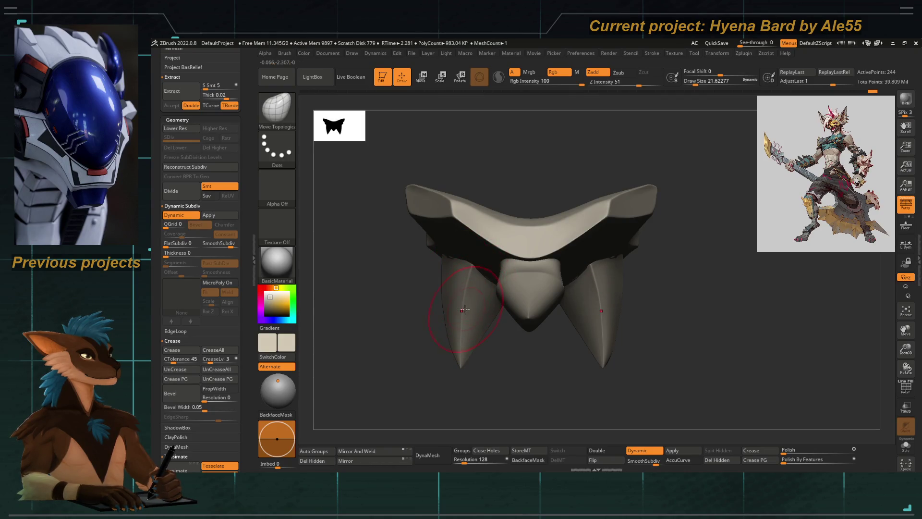
mouse_move(502, 381)
mouse_down()
mouse_move(457, 289)
mouse_move(405, 329)
mouse_move(435, 343)
mouse_move(494, 284)
mouse_move(537, 331)
mouse_move(409, 387)
mouse_move(499, 272)
mouse_up()
key(space)
alt+click(545, 342)
Step: Polish the left eye-socket rim with hPolish at draw size about 13, other parts see-through
key(f)
key(b)
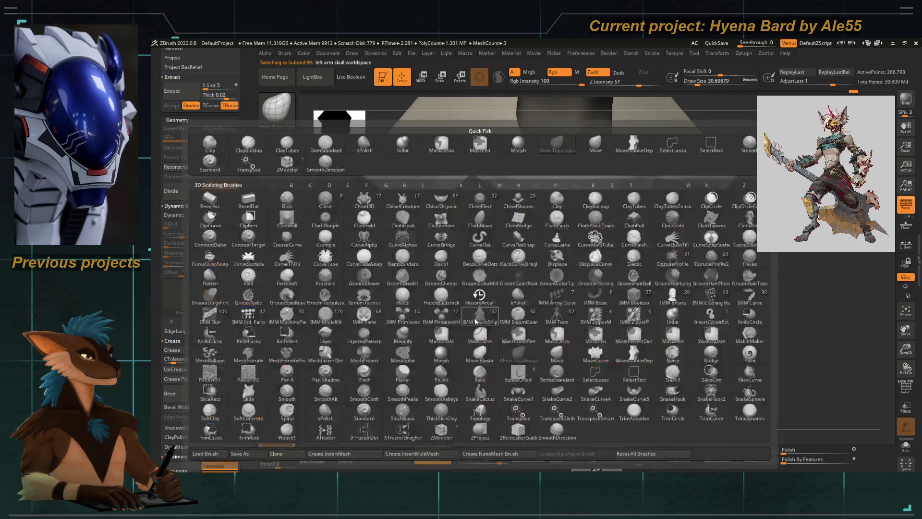
key(h)
key(p)
key(bracketleft)
click(906, 407)
right_click(494, 288)
drag(461, 273, 432, 273)
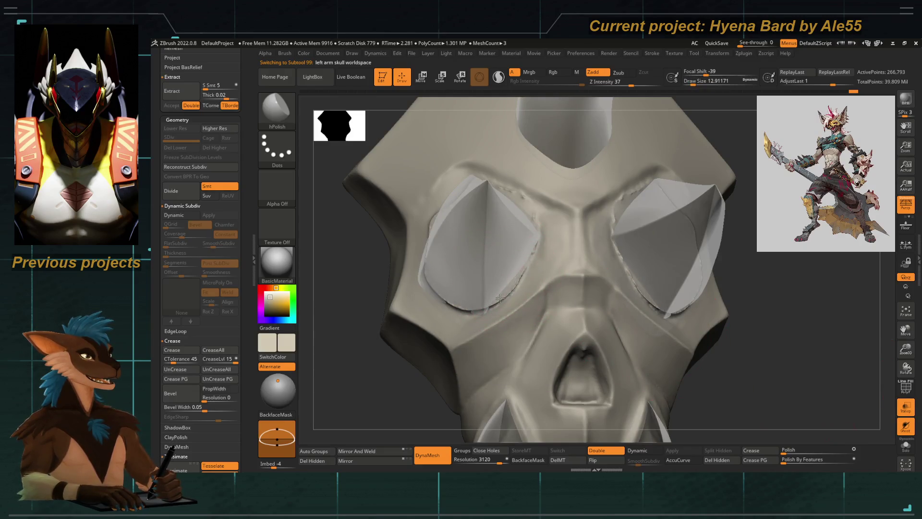
drag(506, 291, 480, 312)
shift+drag(432, 268, 473, 314)
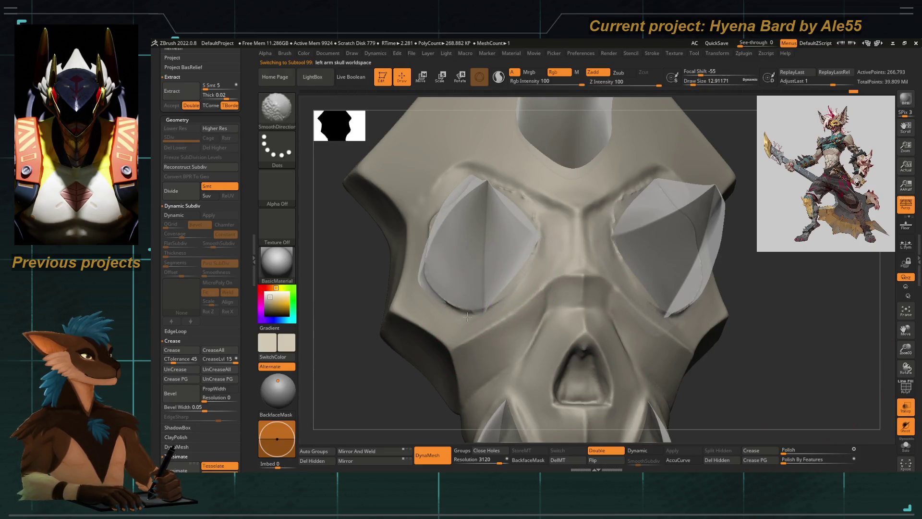
key(b)
key(h)
key(p)
key(bracketleft)
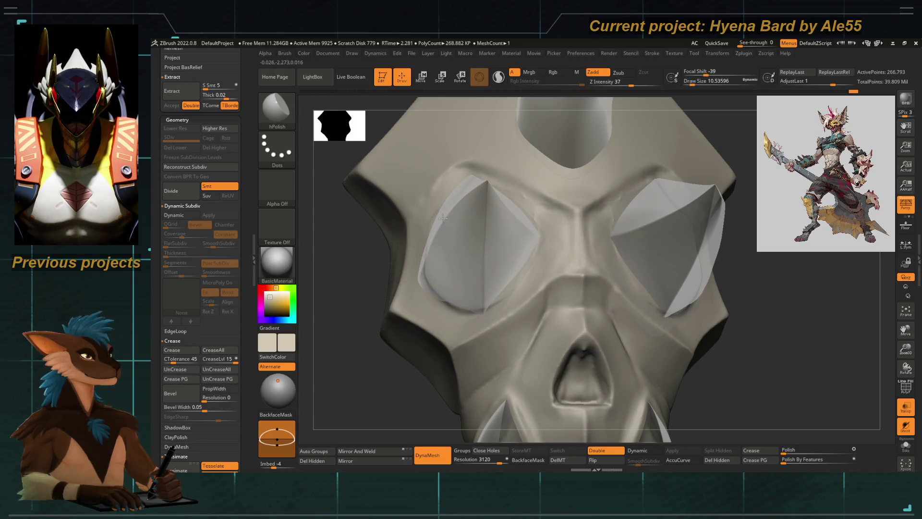
Step: Carve a sharper crease along the upper eye-socket ridge with DamStandard
key(b)
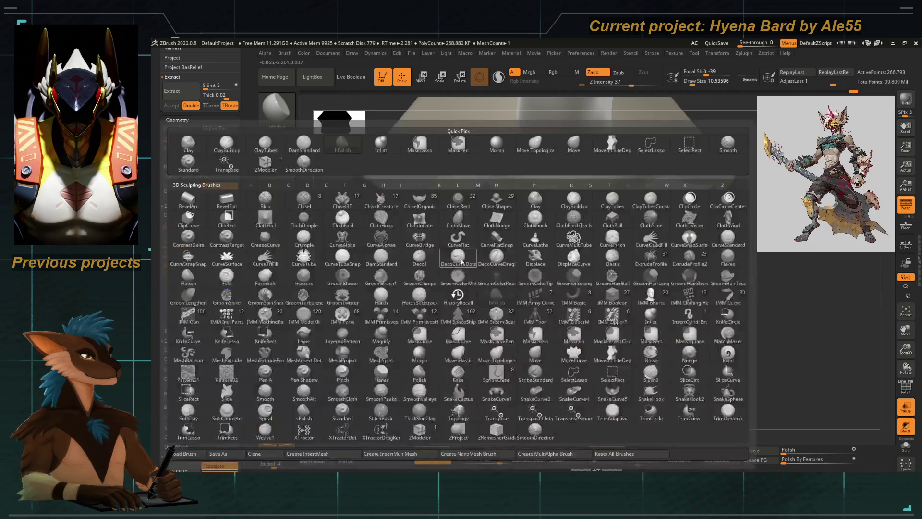
key(d)
key(s)
right_click(572, 206)
drag(573, 206, 557, 206)
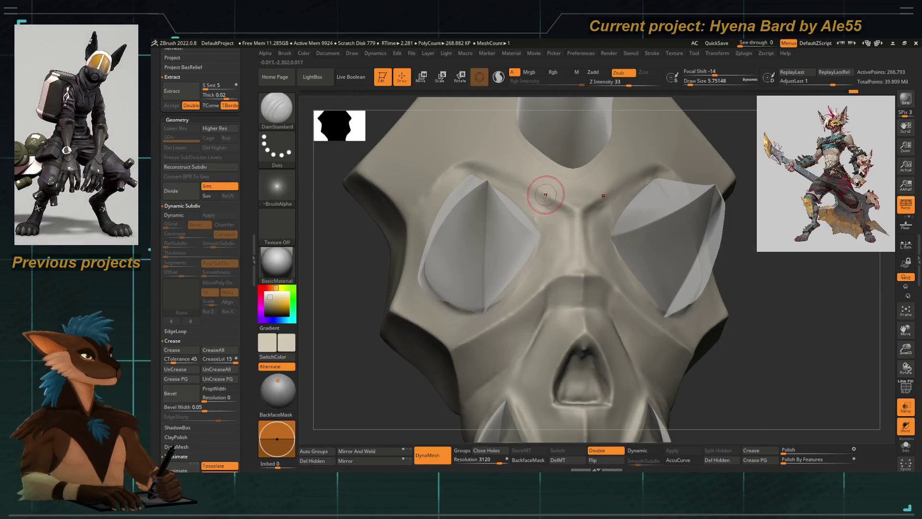
right_click(493, 171)
drag(493, 172, 509, 172)
drag(330, 293, 344, 326)
drag(461, 159, 367, 240)
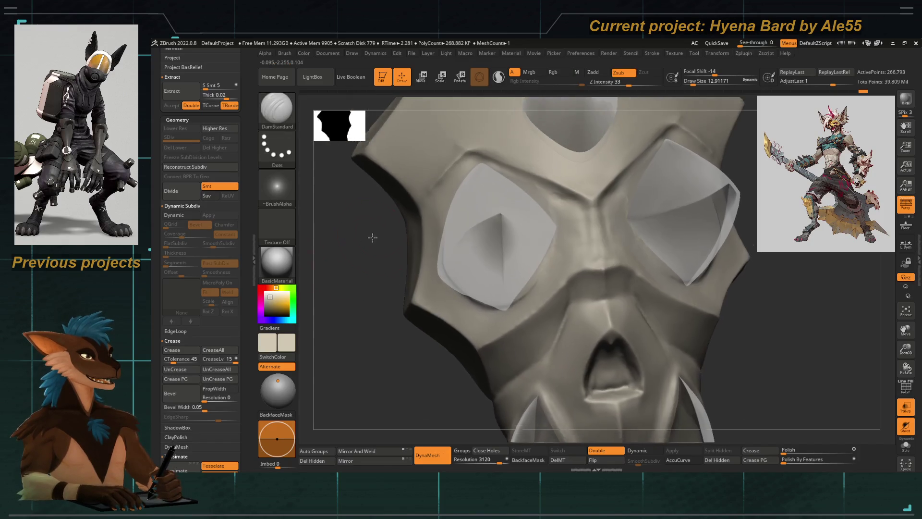
Step: Return to hPolish and turn off Transp so the horns and teeth render opaque
key(b)
key(h)
key(p)
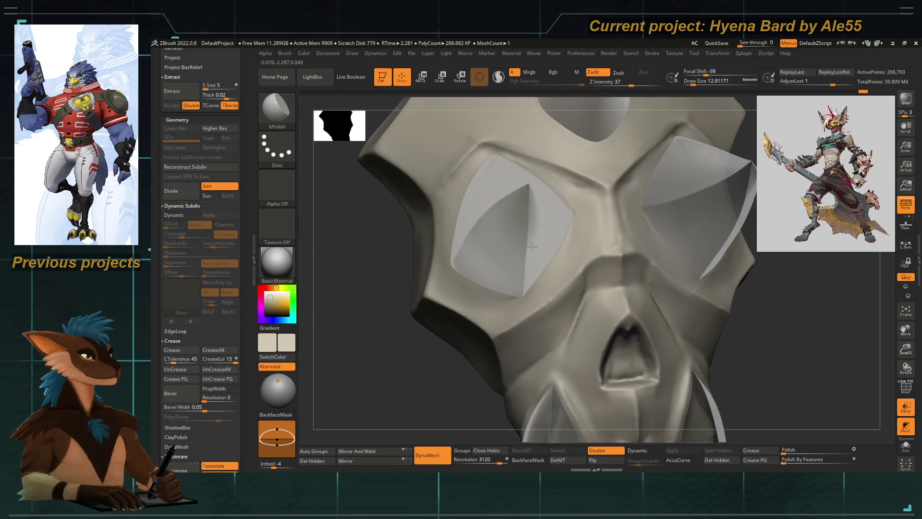
key(f)
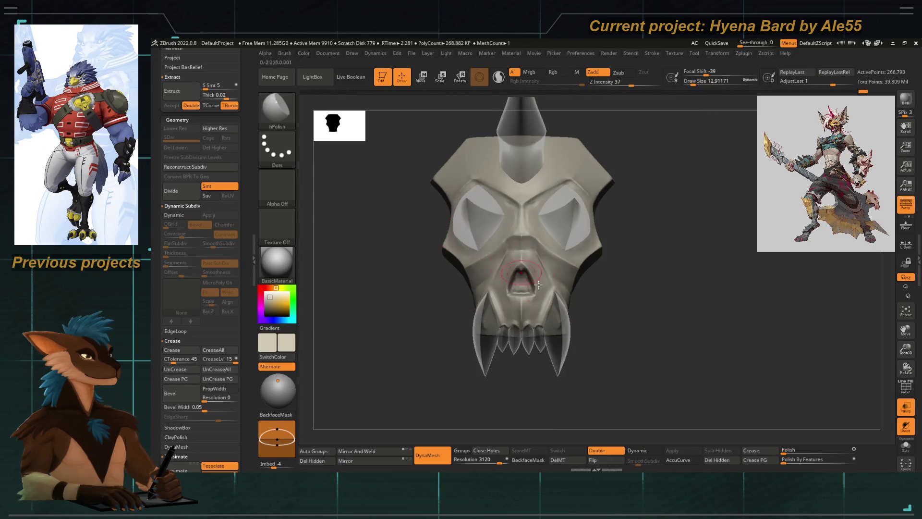
click(906, 407)
scroll(484, 250, up, 5)
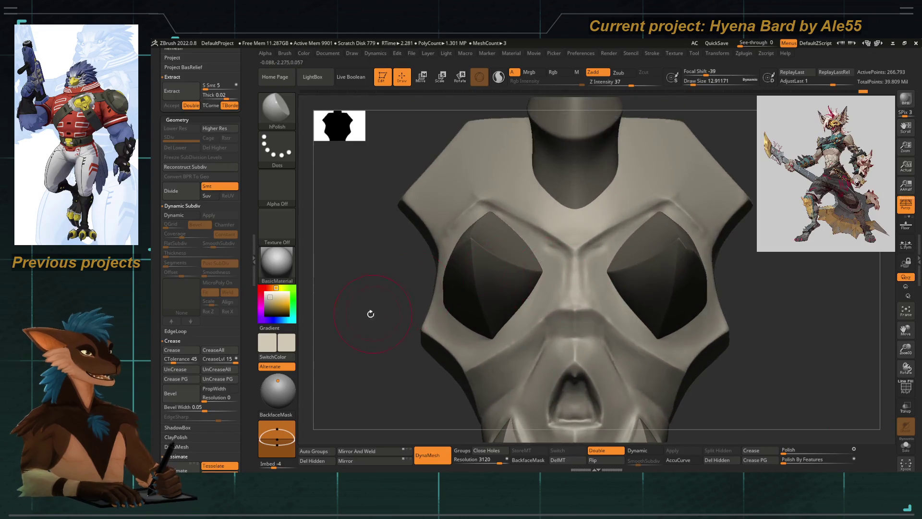
scroll(484, 251, up, 1)
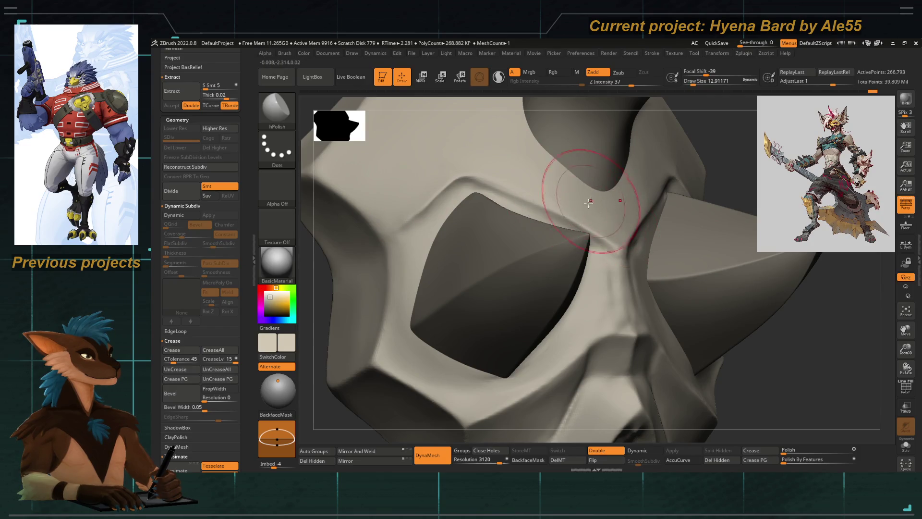
Step: Enable Solo to show the skull alone front-on and shrink the brush to about 18.5
key(f)
mouse_move(349, 206)
mouse_down()
mouse_move(563, 208)
mouse_move(535, 275)
mouse_up()
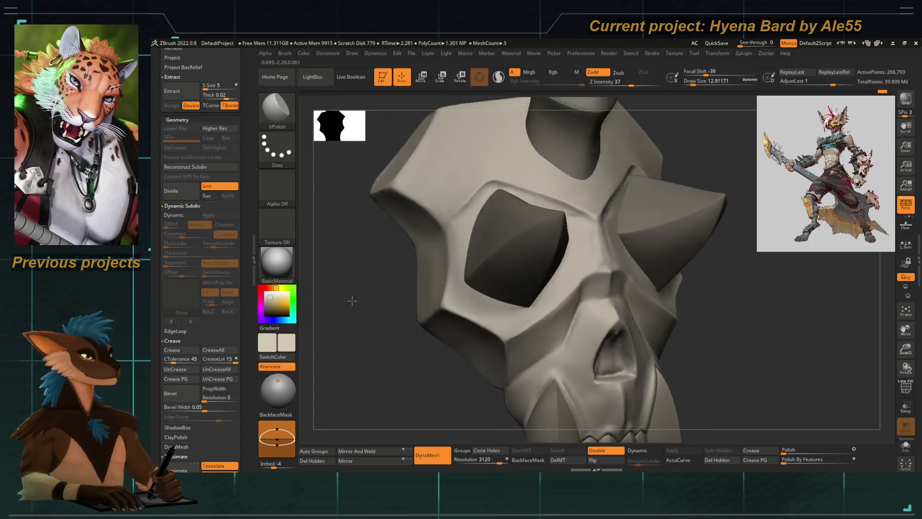
click(906, 444)
drag(706, 391, 413, 385)
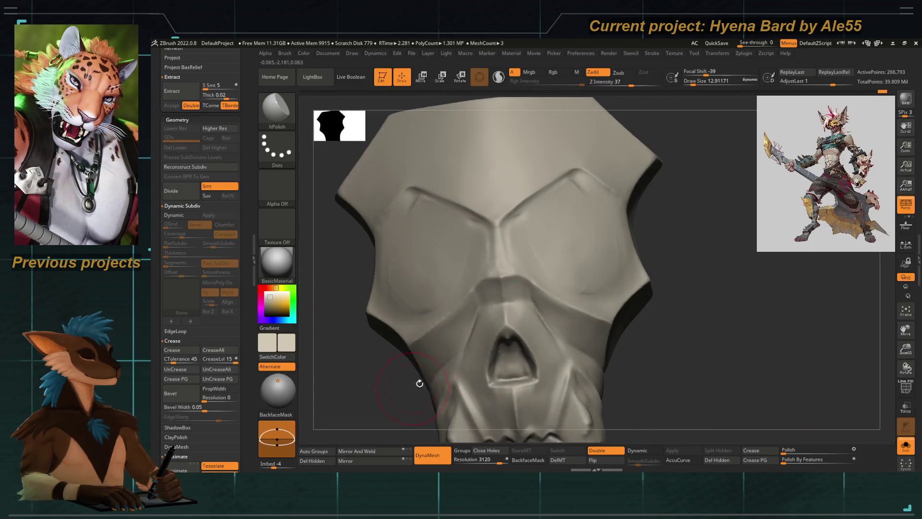
key(f)
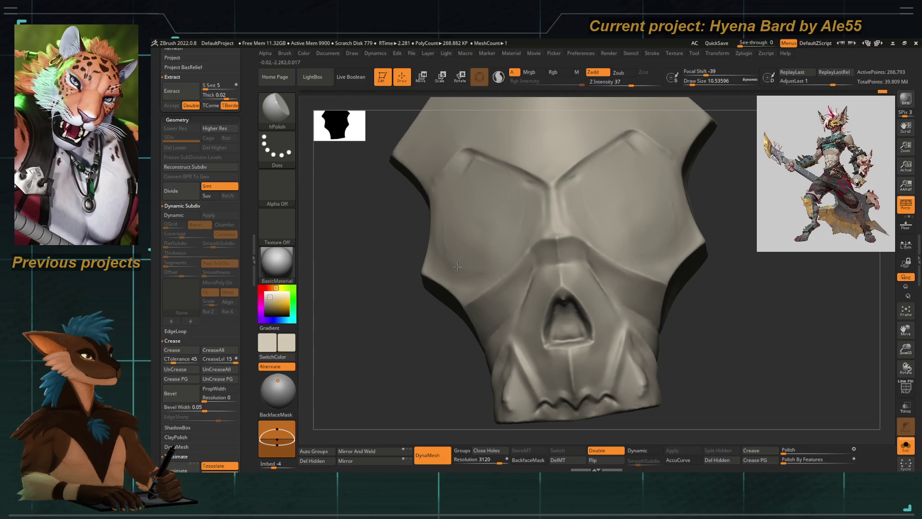
key(s)
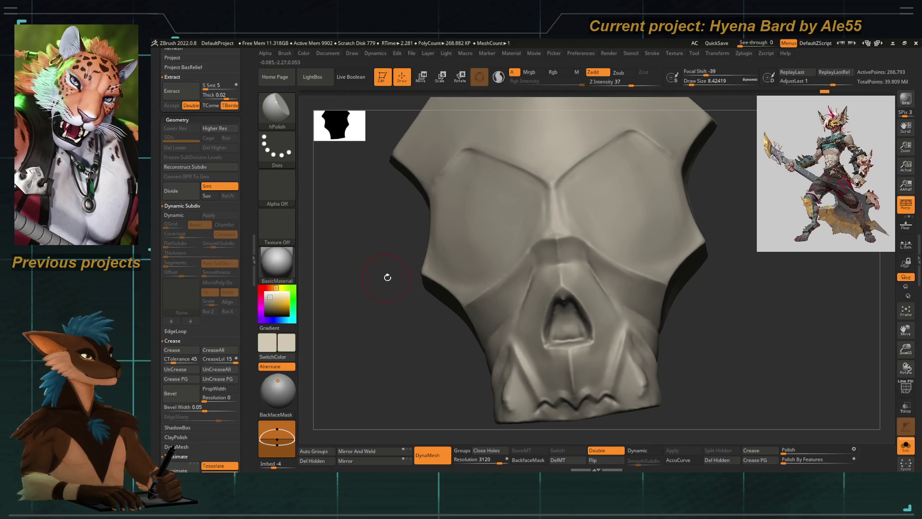
drag(386, 277, 432, 269)
key(space)
Step: Deepen the left brow groove with DamStandard, mirrored to the right brow, checking from several angles
key(b)
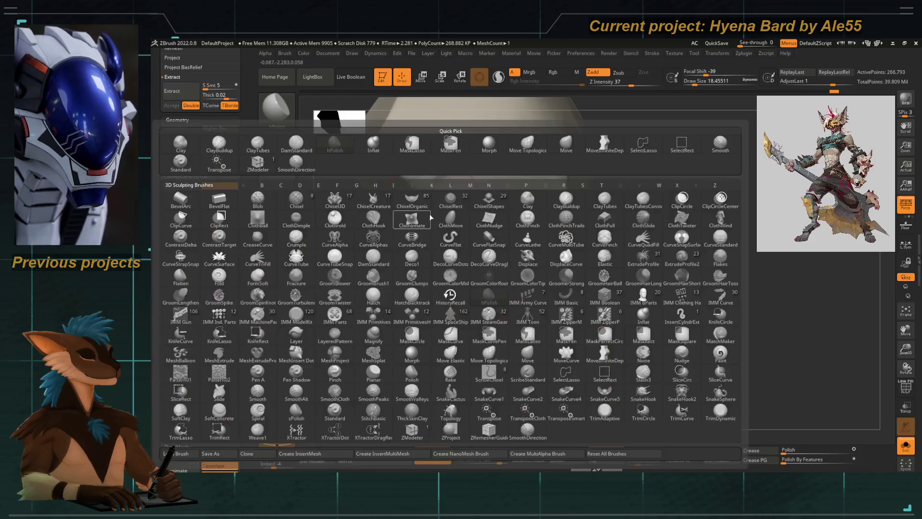
key(d)
key(s)
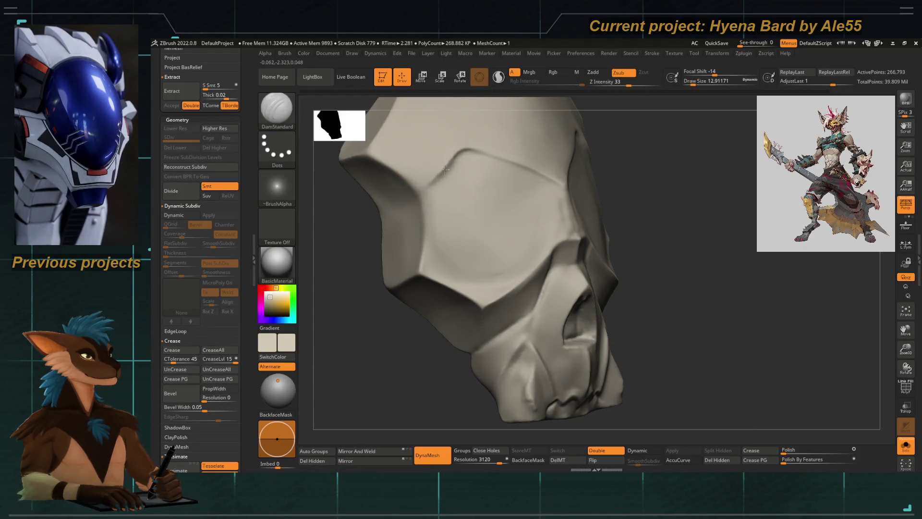
shift+drag(360, 281, 474, 278)
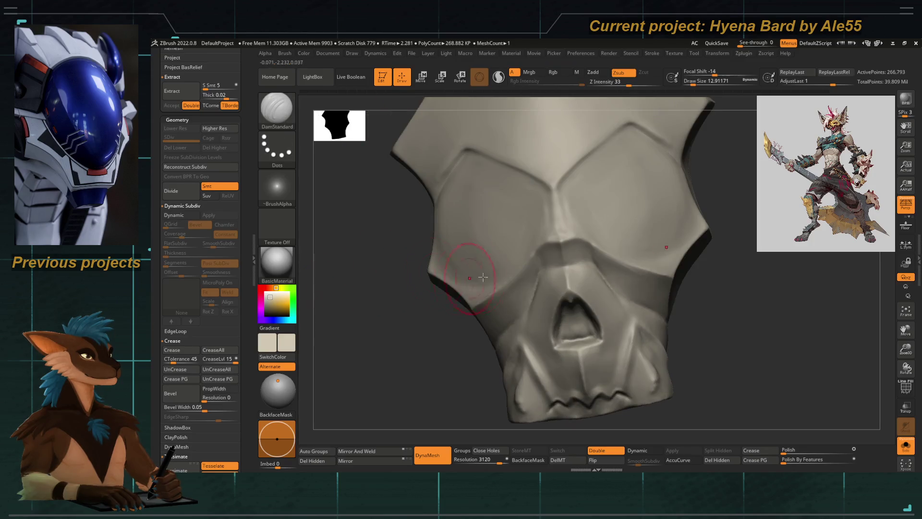
drag(473, 156, 548, 185)
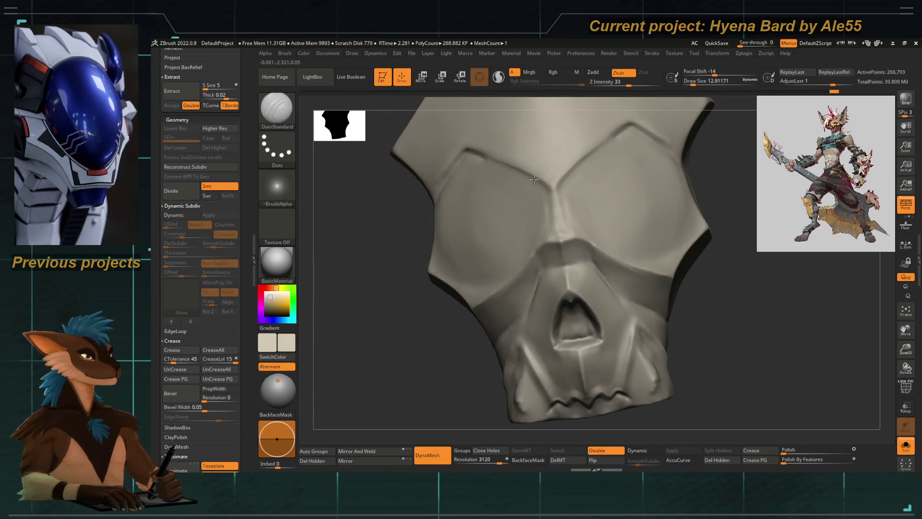
drag(473, 154, 514, 178)
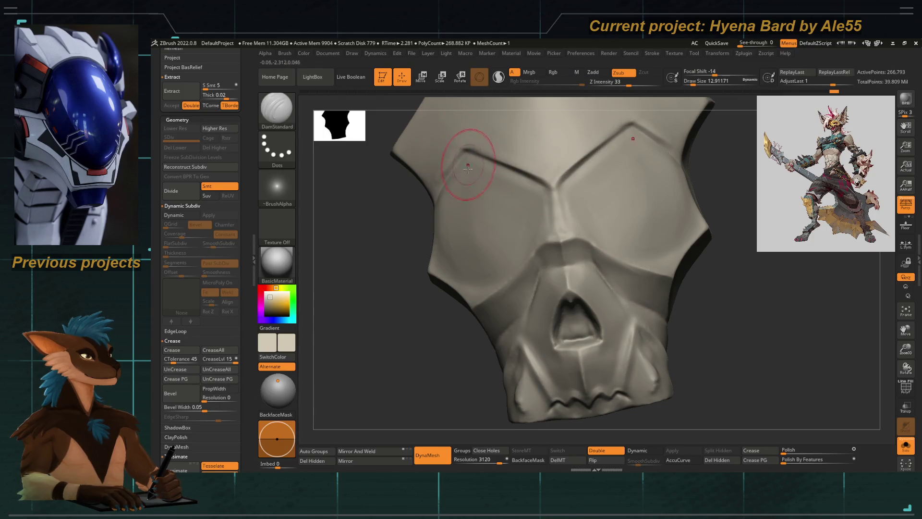
drag(365, 278, 396, 281)
shift+drag(352, 333, 494, 181)
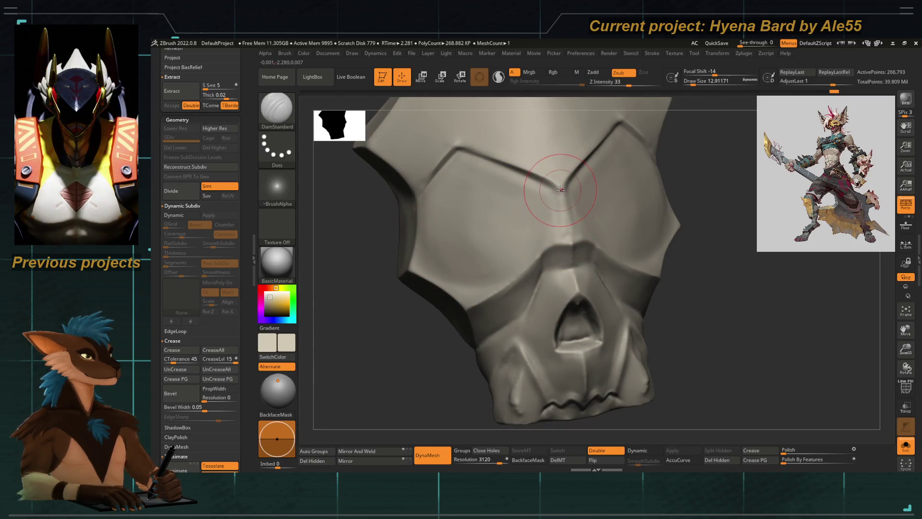
mouse_move(398, 365)
mouse_down()
mouse_move(375, 373)
mouse_move(406, 367)
mouse_move(397, 356)
mouse_move(519, 195)
mouse_up()
Step: Pull the brow ridge down over the eye socket with Move Topological
key(b)
key(m)
key(t)
drag(557, 158, 564, 194)
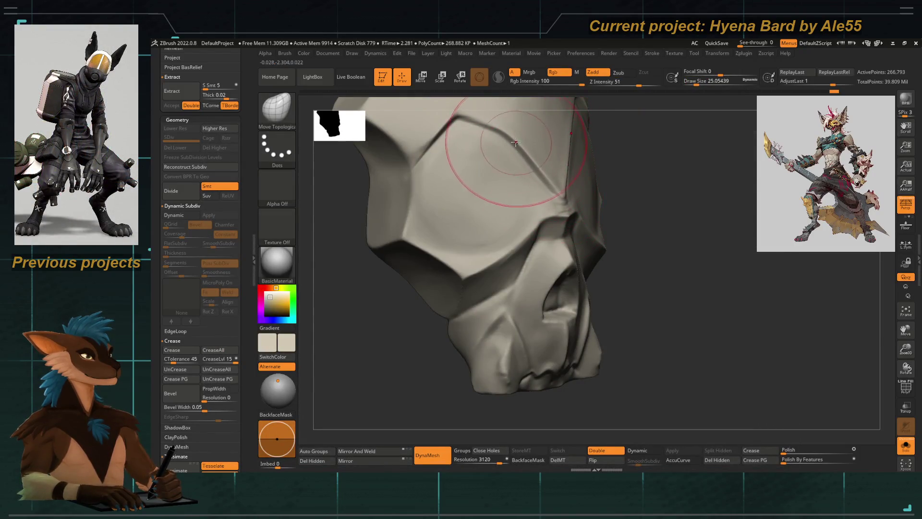
Step: Shrink the brush to about 7.5 and smooth the ridge between the eye sockets
shift+drag(618, 172, 597, 154)
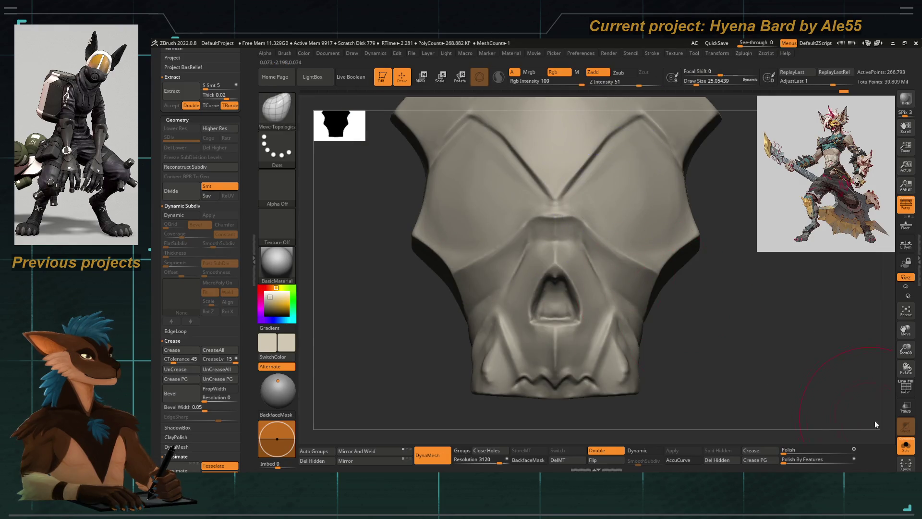
alt+drag(871, 417, 579, 312)
mouse_move(463, 268)
mouse_down()
mouse_move(557, 159)
mouse_move(552, 196)
mouse_up()
key(space)
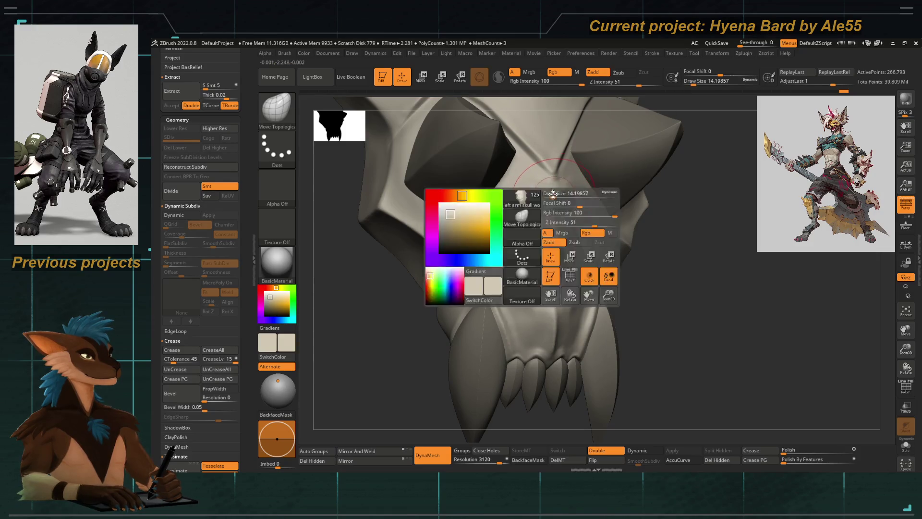
mouse_move(613, 241)
right_down()
mouse_move(549, 181)
mouse_move(533, 187)
right_up()
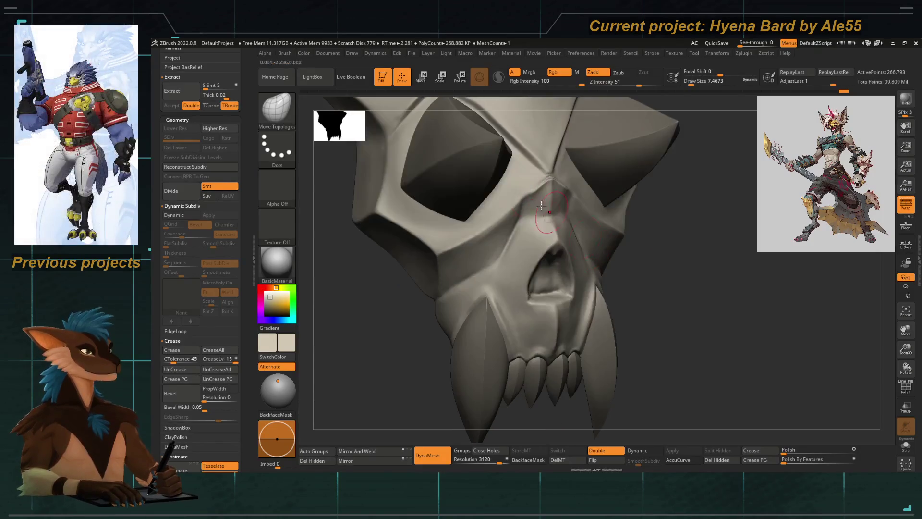
shift+drag(528, 179, 536, 208)
Step: Push the brow surface near the eye socket with the Move Topological brush, then enlarge it
key(b)
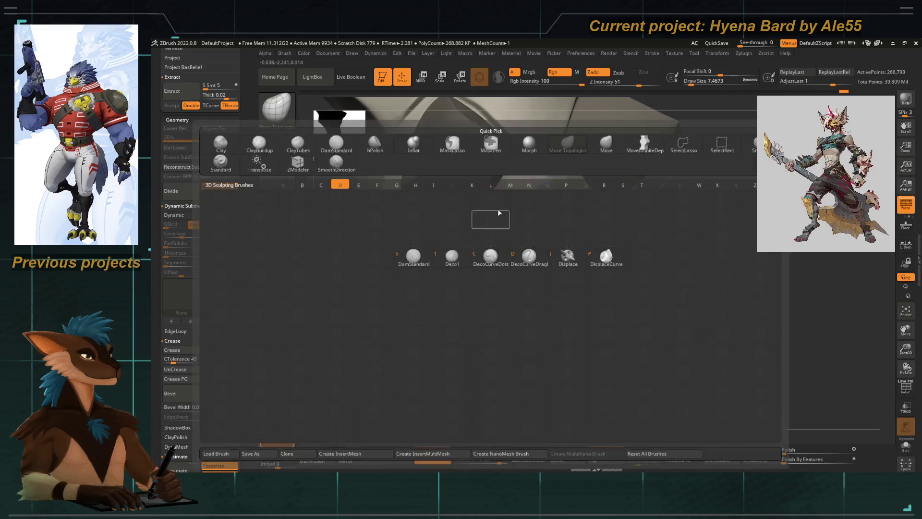
key(d)
key(s)
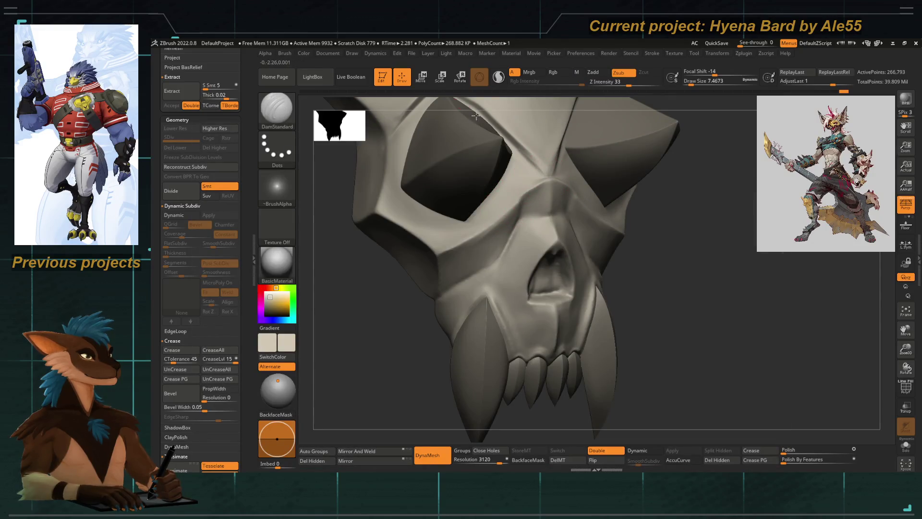
right_drag(550, 194, 493, 234)
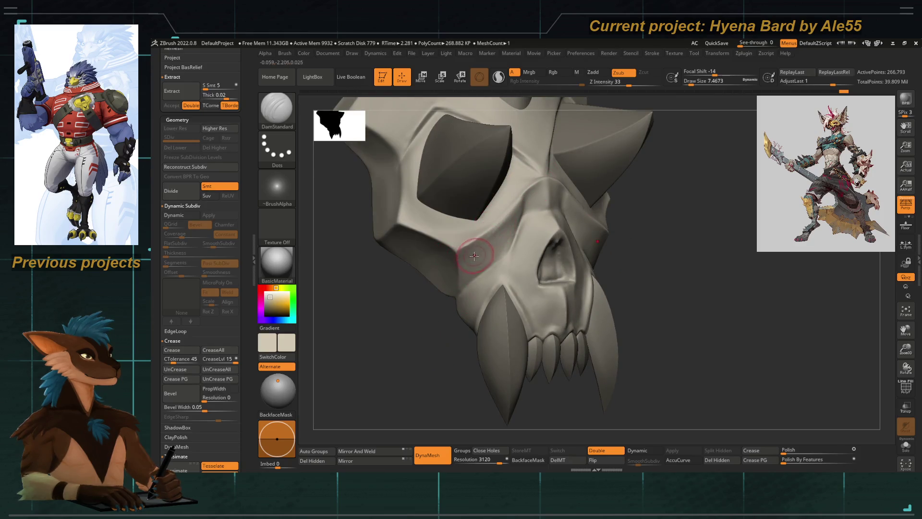
key(b)
key(m)
key(t)
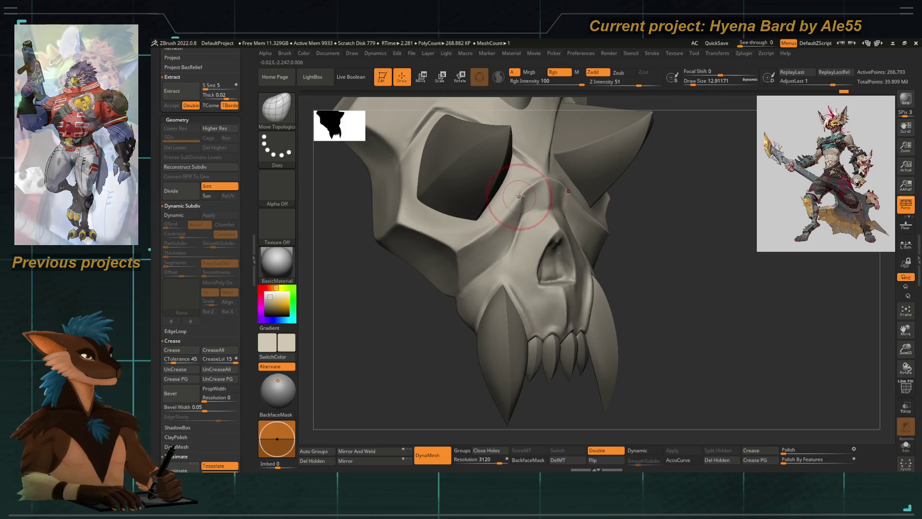
drag(515, 203, 528, 195)
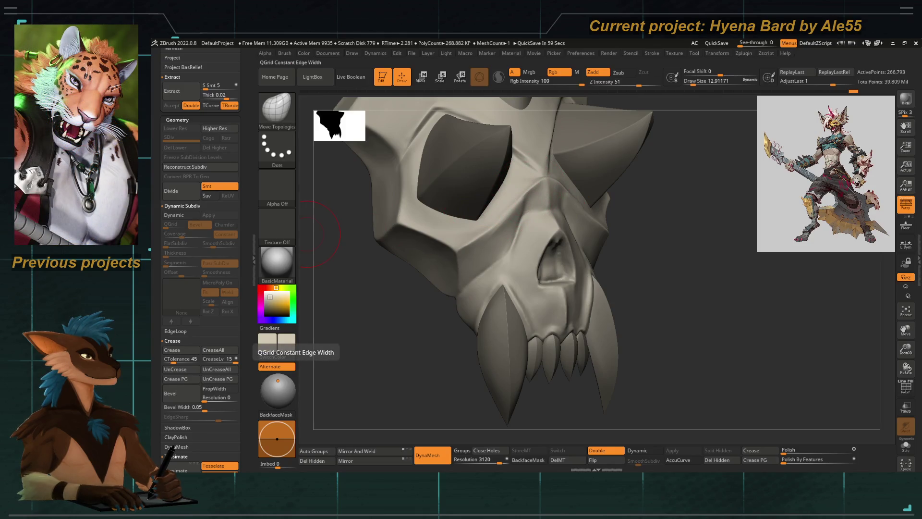
drag(372, 361, 436, 302)
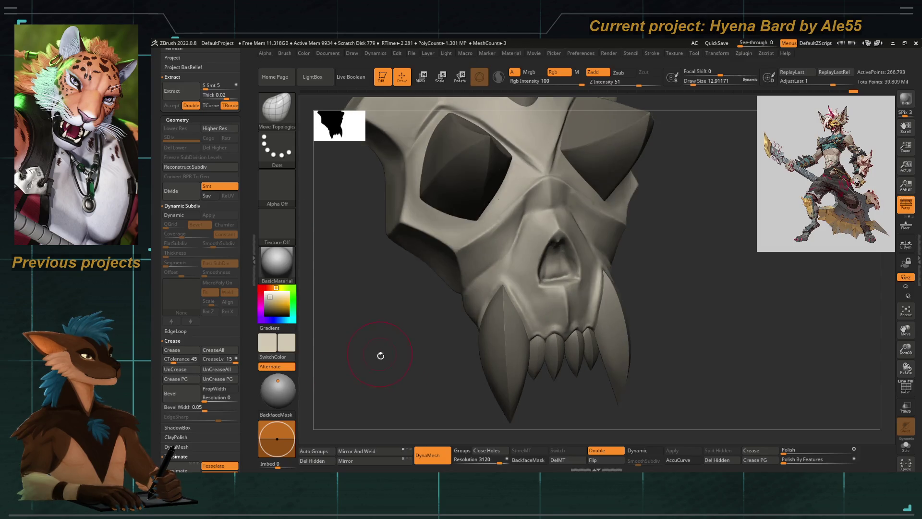
key(b)
key(space)
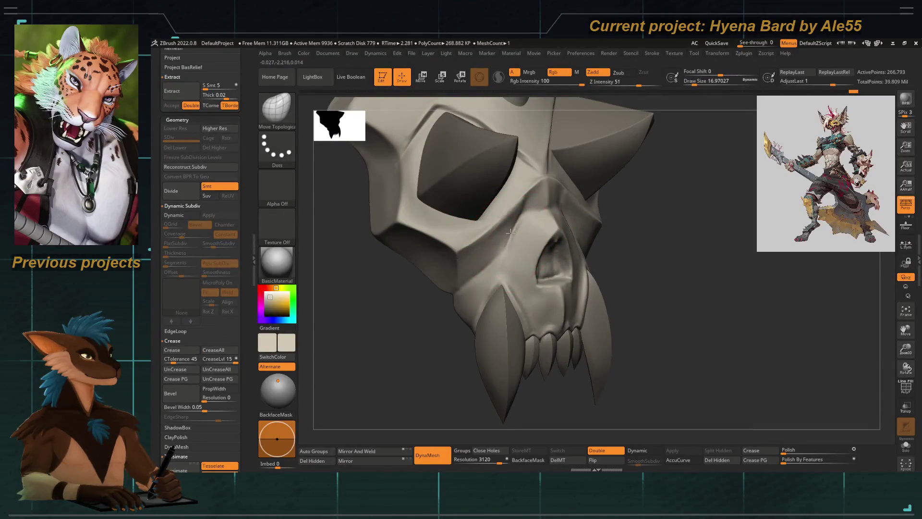
drag(397, 312, 420, 290)
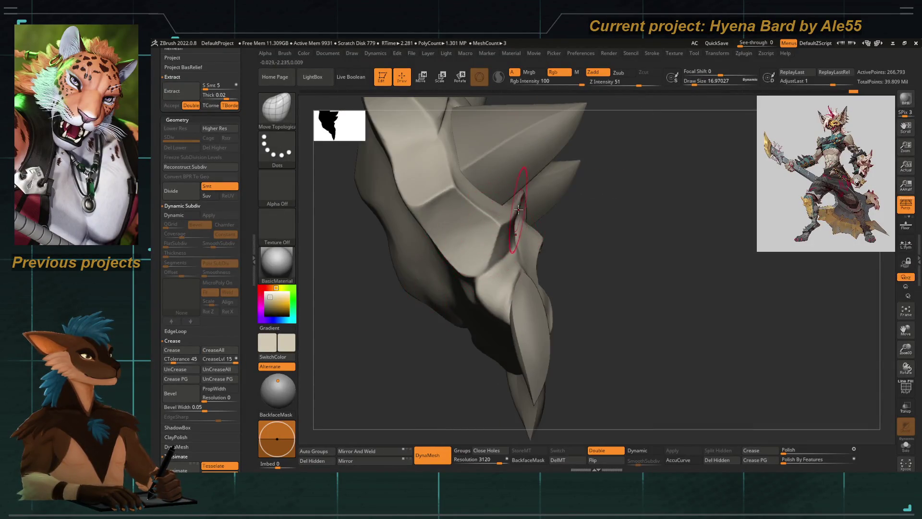
Step: Switch to hPolish and set its draw size to about 8.42 on the front-facing skull
key(b)
key(h)
key(p)
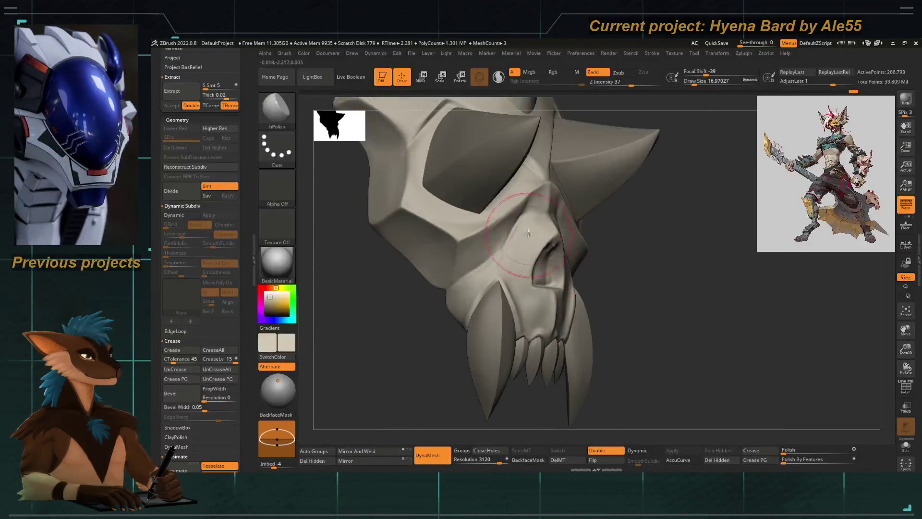
key(space)
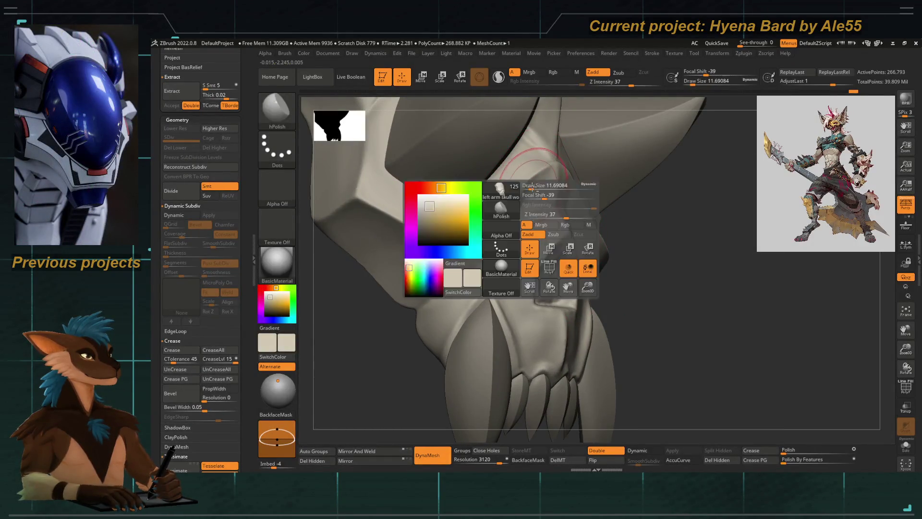
key(space)
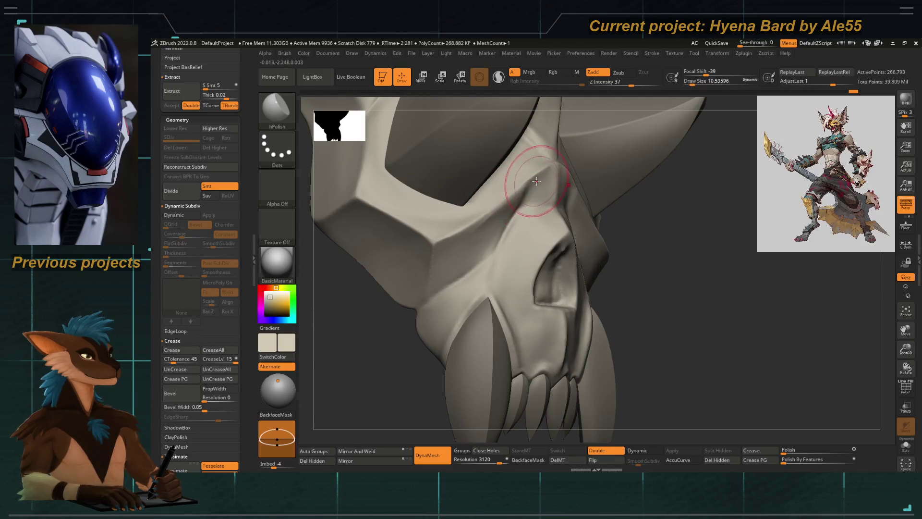
key(space)
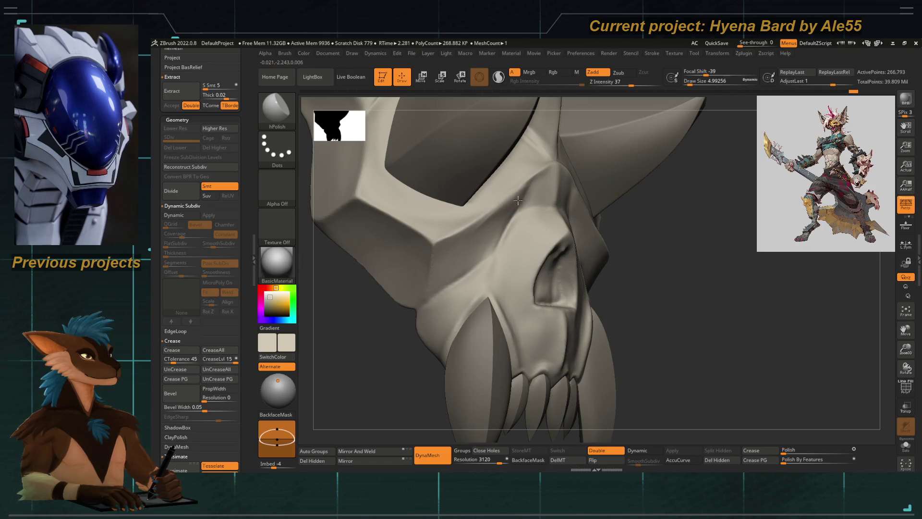
shift+drag(398, 333, 481, 250)
key(space)
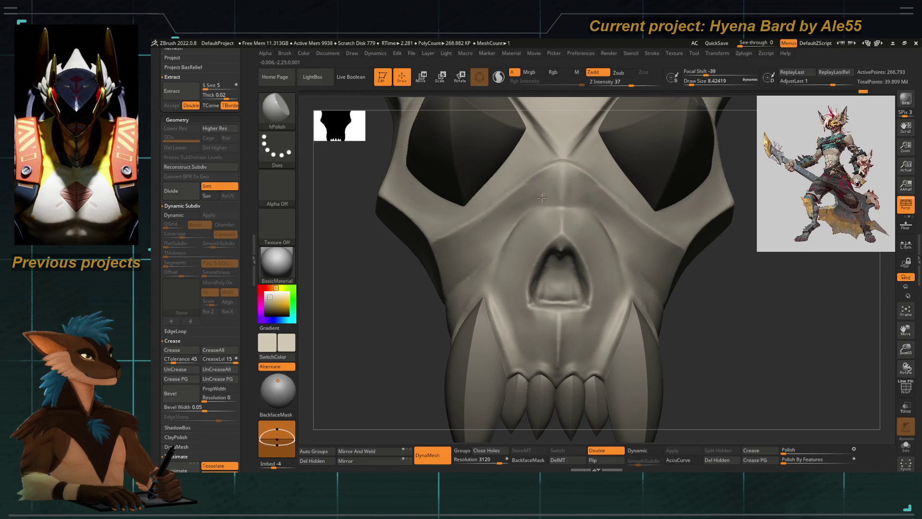
right_drag(495, 239, 510, 223)
Step: Select DamStandard and zoom in on the nose cavity and eye socket in front view
key(b)
key(d)
key(s)
key(space)
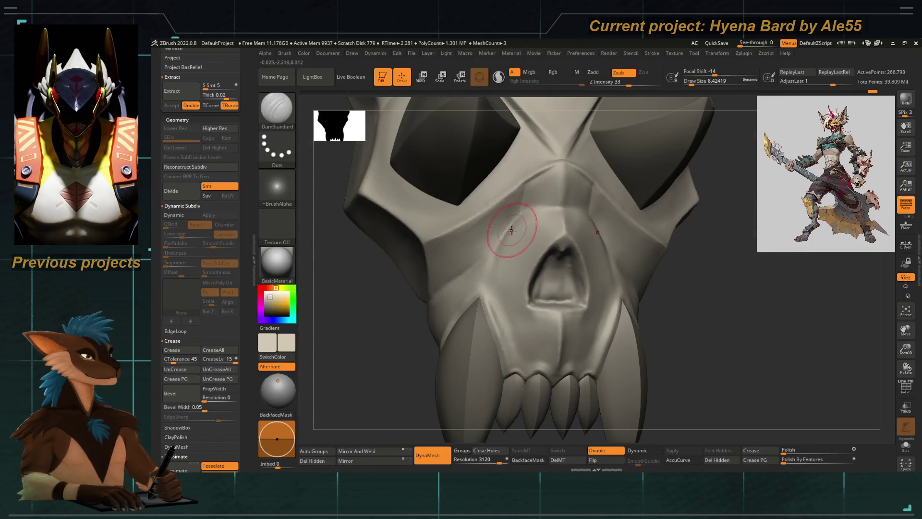
right_drag(476, 281, 458, 297)
mouse_move(384, 333)
alt+right_down()
mouse_move(343, 220)
mouse_move(352, 333)
mouse_move(532, 310)
alt+right_up()
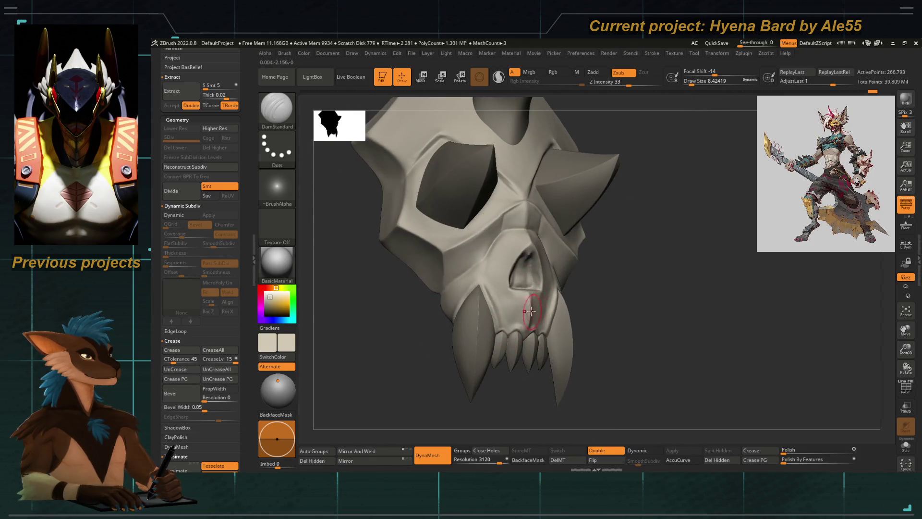
alt+right_drag(488, 268, 497, 232)
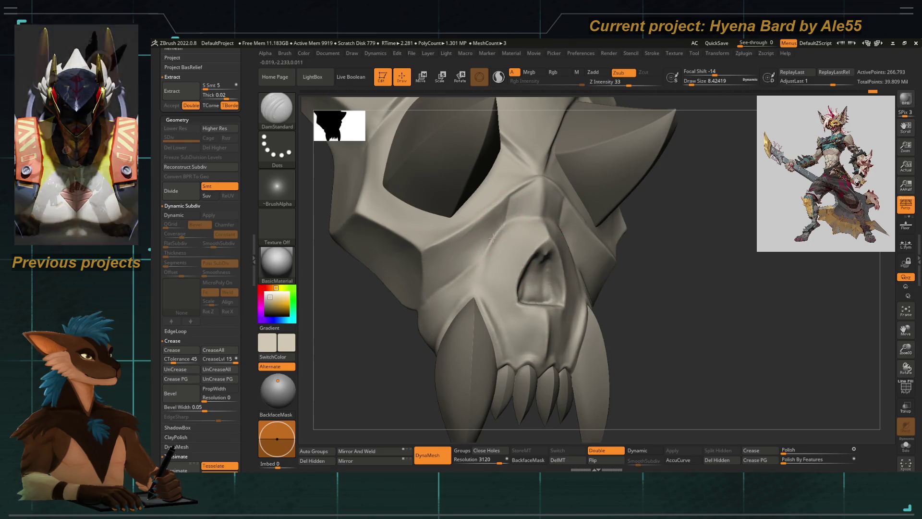
mouse_move(370, 332)
shift+right_down()
mouse_move(370, 344)
mouse_move(392, 288)
shift+right_up()
mouse_move(422, 313)
mouse_down()
mouse_move(466, 298)
mouse_move(486, 317)
mouse_up()
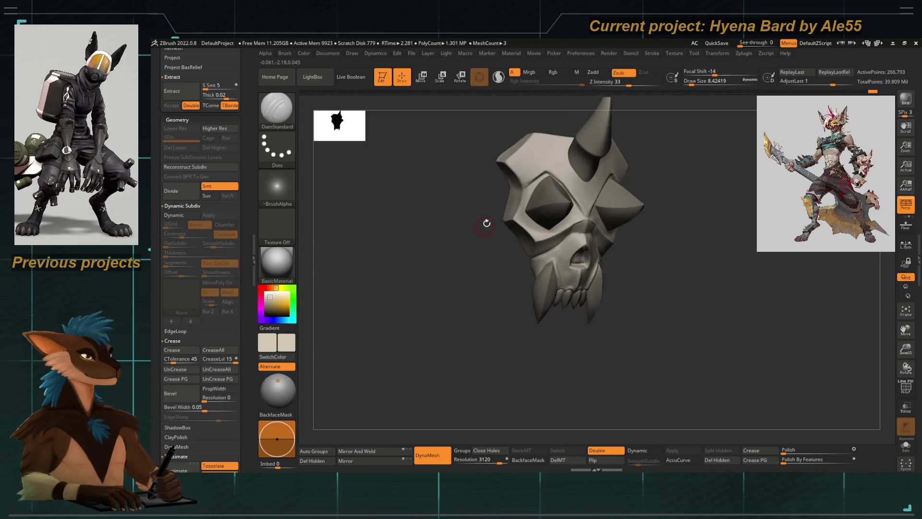
Step: Return to the hPolish brush and frame the whole skull in front view
key(b)
key(h)
key(p)
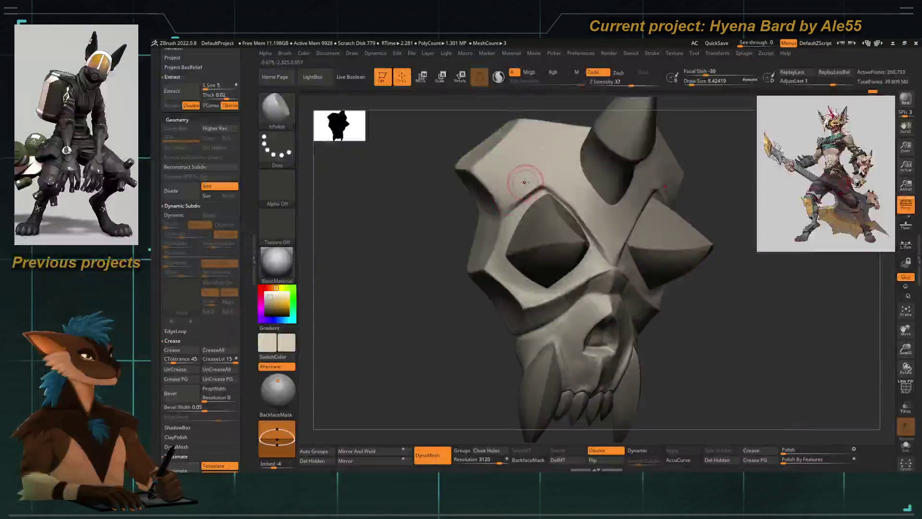
key(f)
mouse_move(391, 258)
mouse_down()
mouse_move(491, 308)
mouse_move(508, 262)
mouse_up()
key(f)
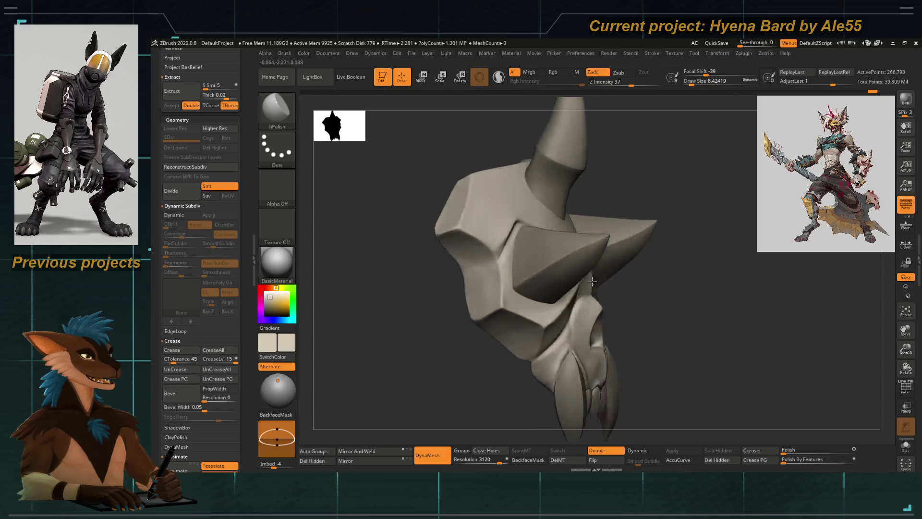
drag(490, 228, 448, 323)
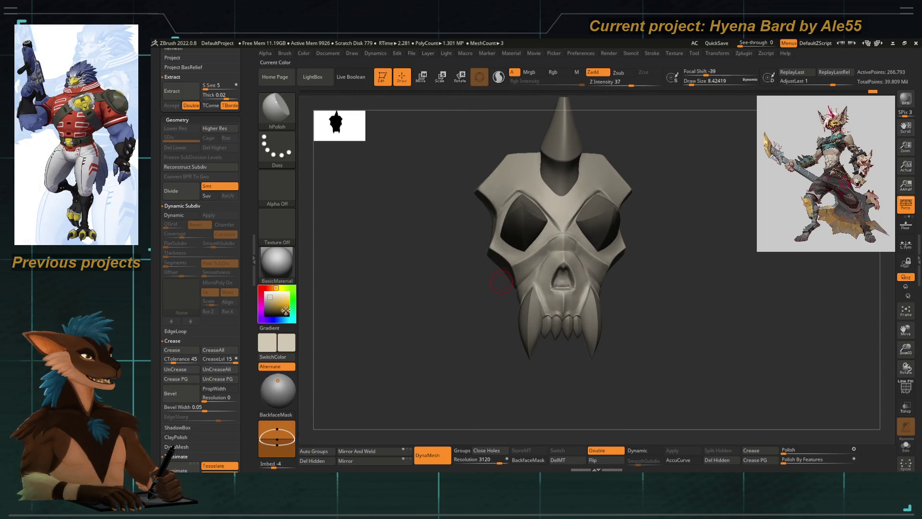
Step: In the Tool palette, collapse Tessimate and expand the Geometry > ZRemesher settings
scroll(244, 292, down, 5)
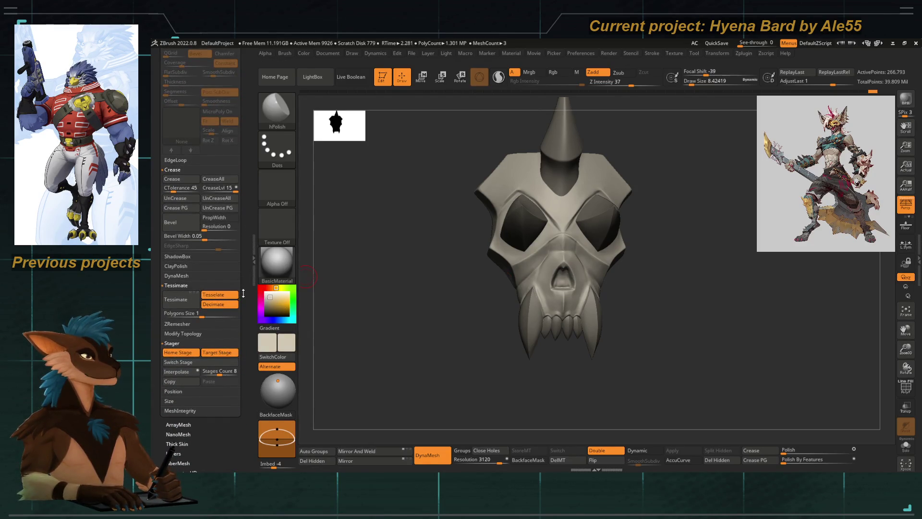
scroll(245, 316, up, 1)
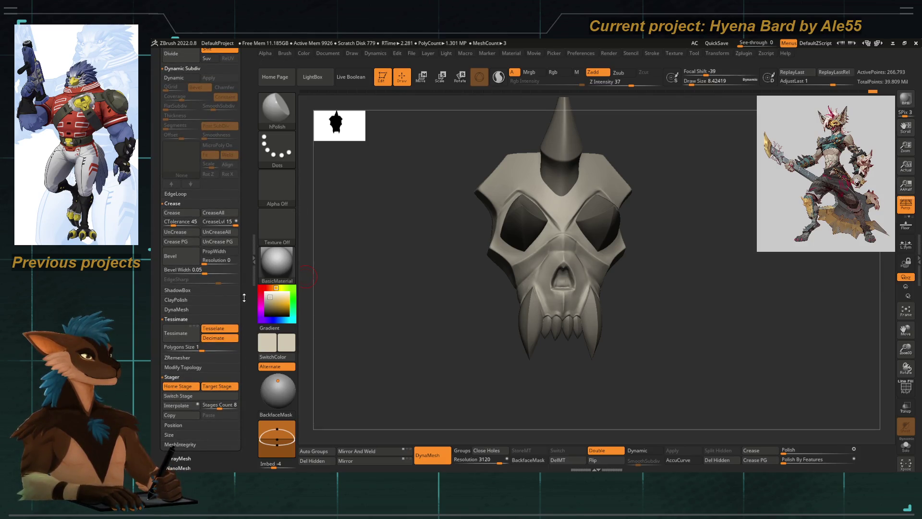
scroll(246, 316, up, 1)
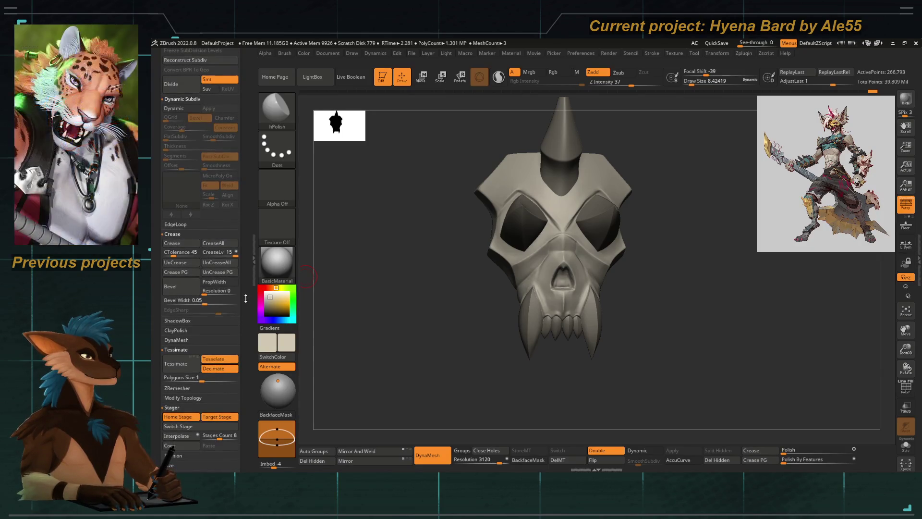
scroll(246, 314, up, 1)
scroll(247, 312, down, 2)
scroll(247, 312, down, 2)
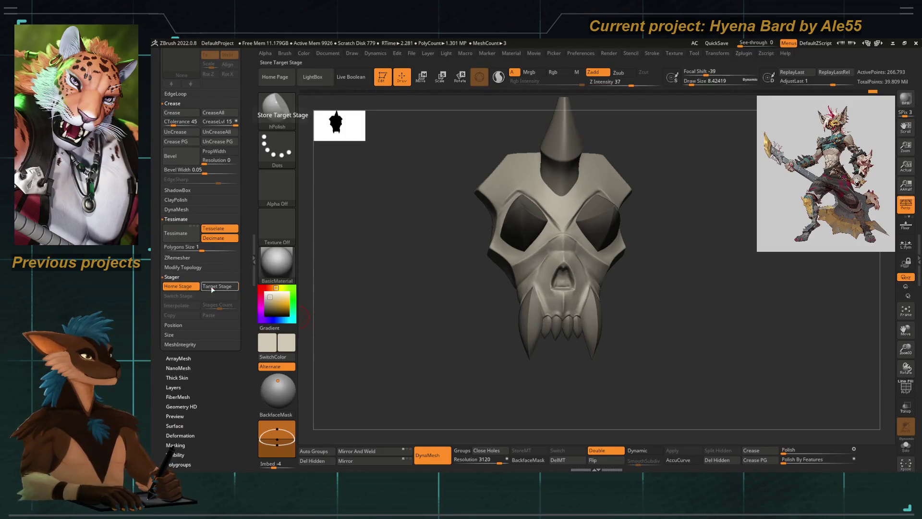
scroll(213, 289, up, 3)
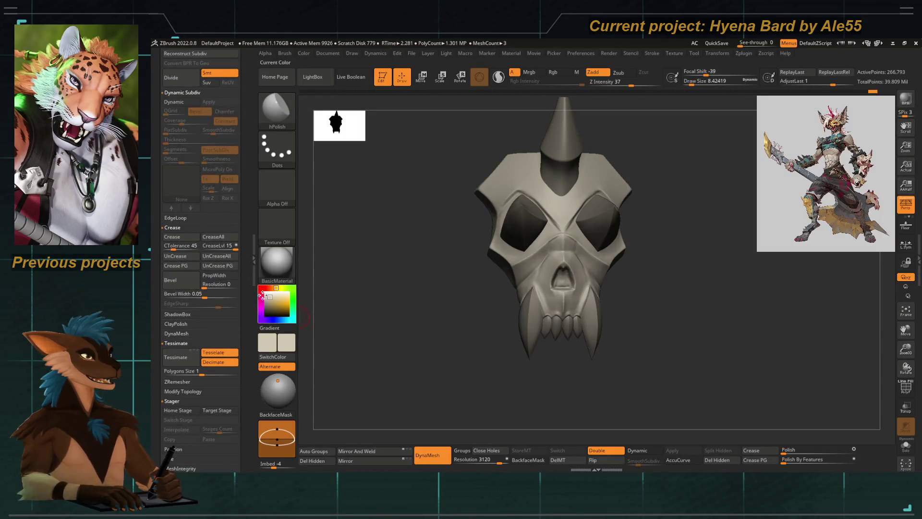
drag(401, 262, 416, 325)
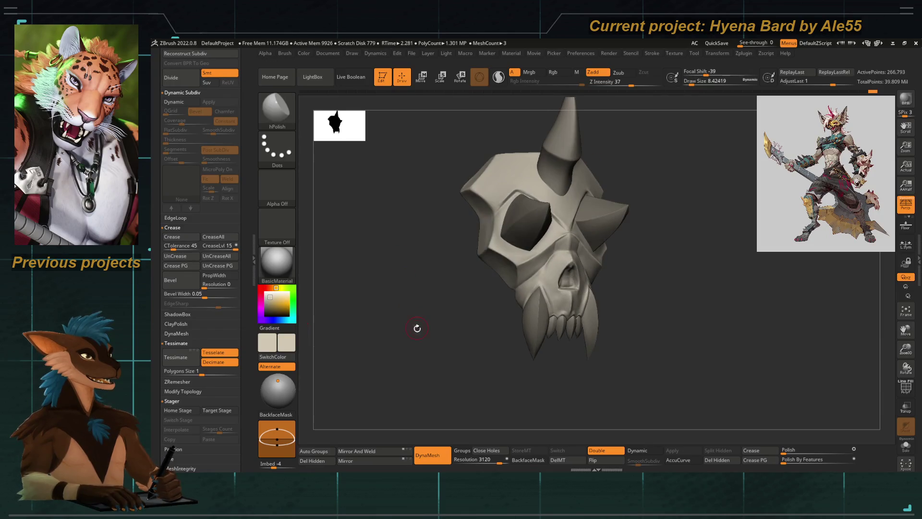
scroll(243, 293, down, 1)
scroll(242, 292, down, 2)
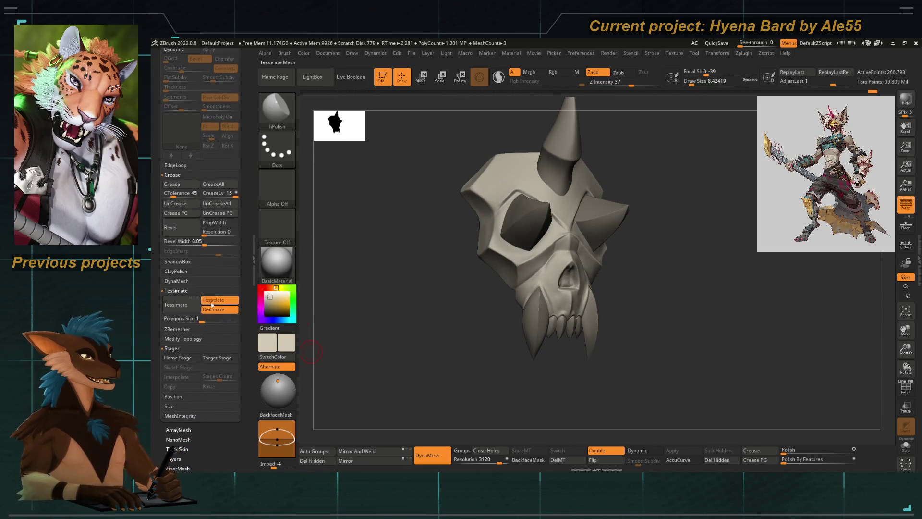
click(177, 291)
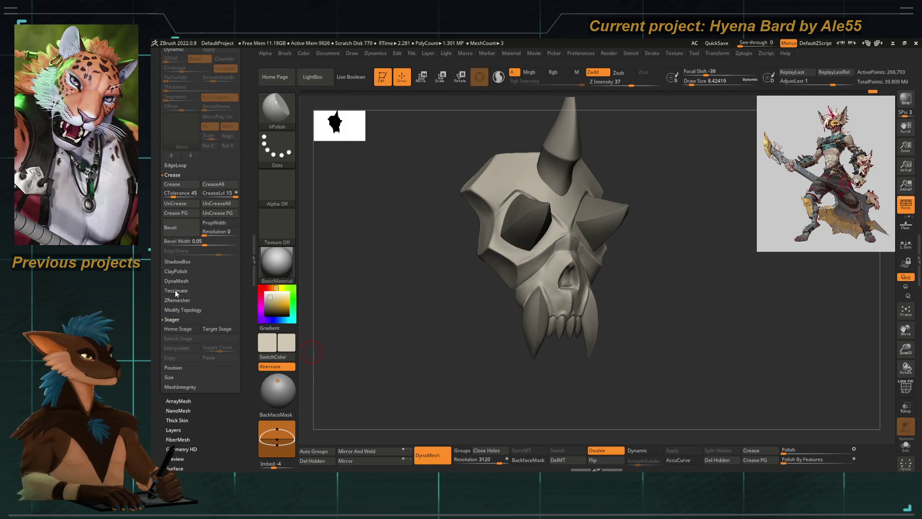
click(177, 300)
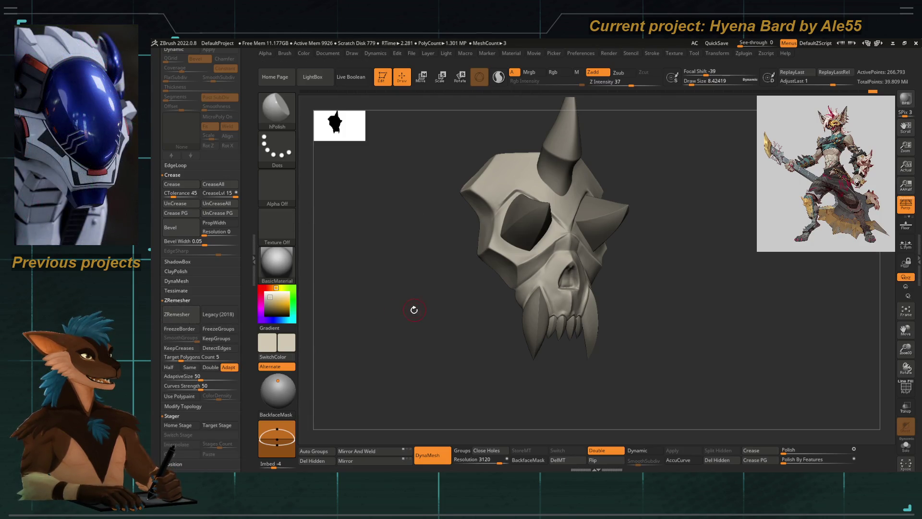
Step: Toggle PolyF on and off, then select the Move Topological brush
drag(414, 310, 478, 304)
click(905, 391)
click(904, 391)
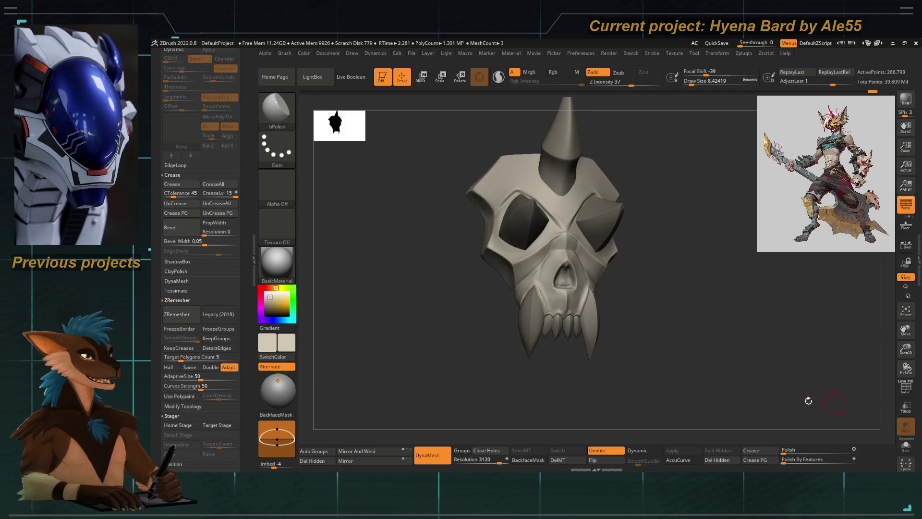
mouse_move(634, 372)
mouse_down()
mouse_move(477, 276)
mouse_move(446, 235)
mouse_move(485, 250)
mouse_up()
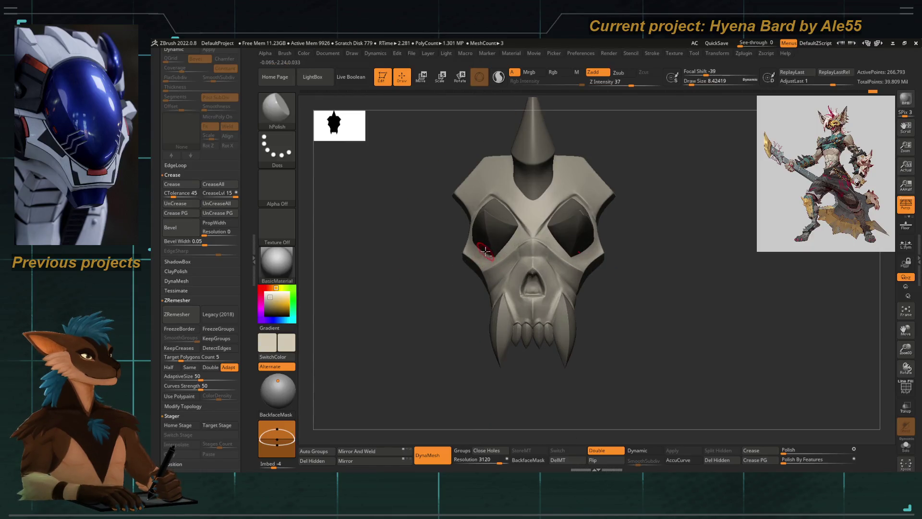
key(b)
key(m)
key(t)
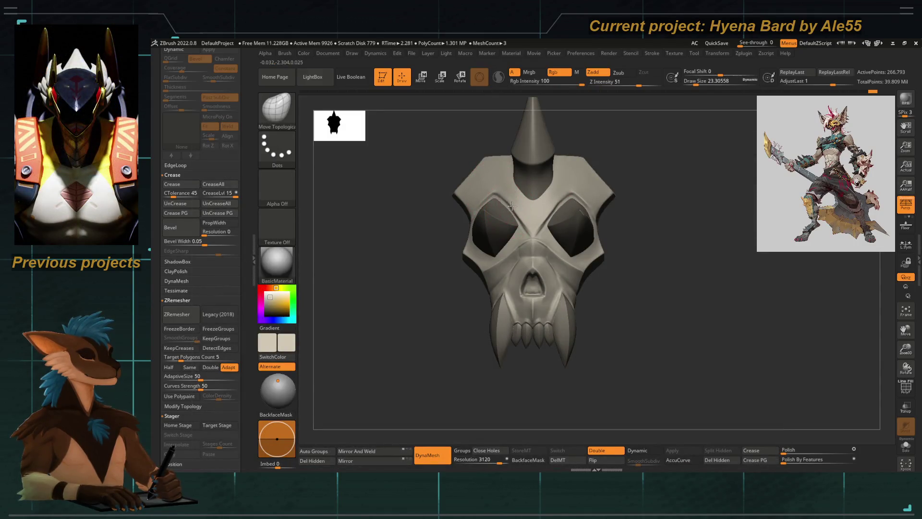
drag(439, 283, 445, 325)
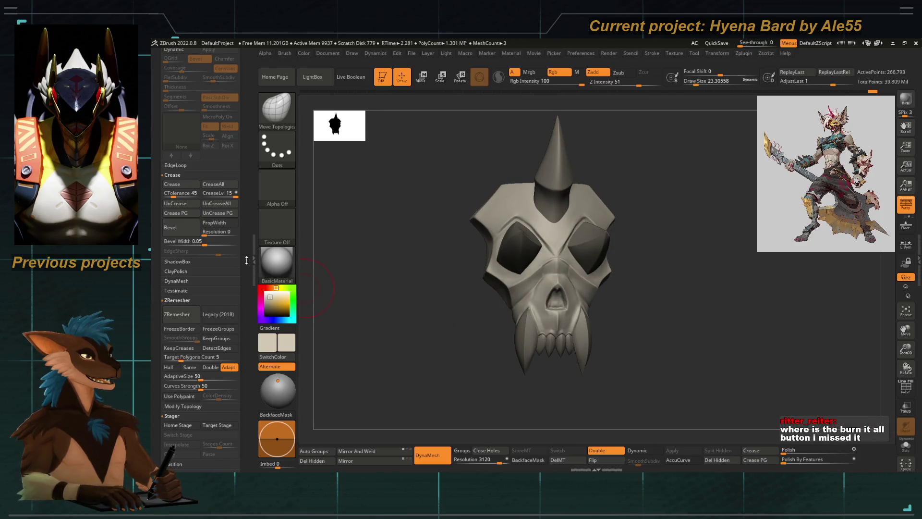
Step: Rotate the skull from a three-quarter view to a front view
scroll(246, 260, up, 10)
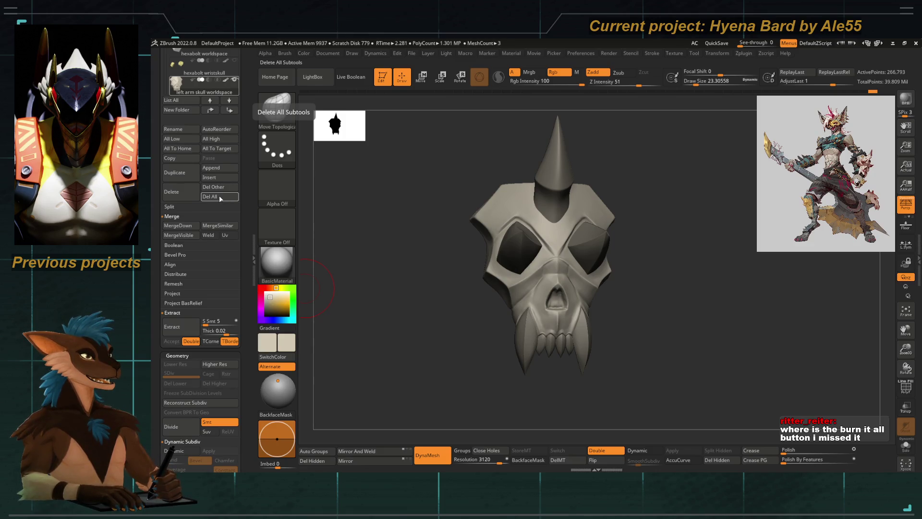
scroll(244, 344, up, 8)
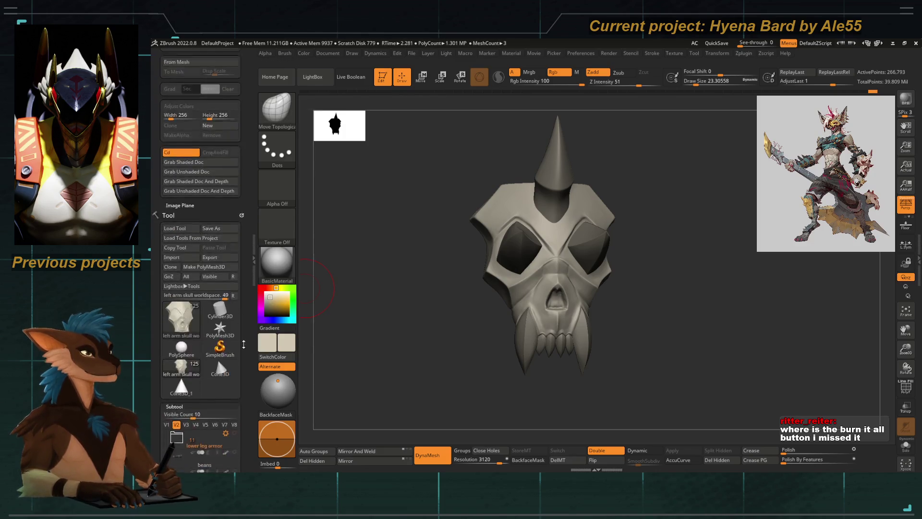
scroll(243, 344, down, 1)
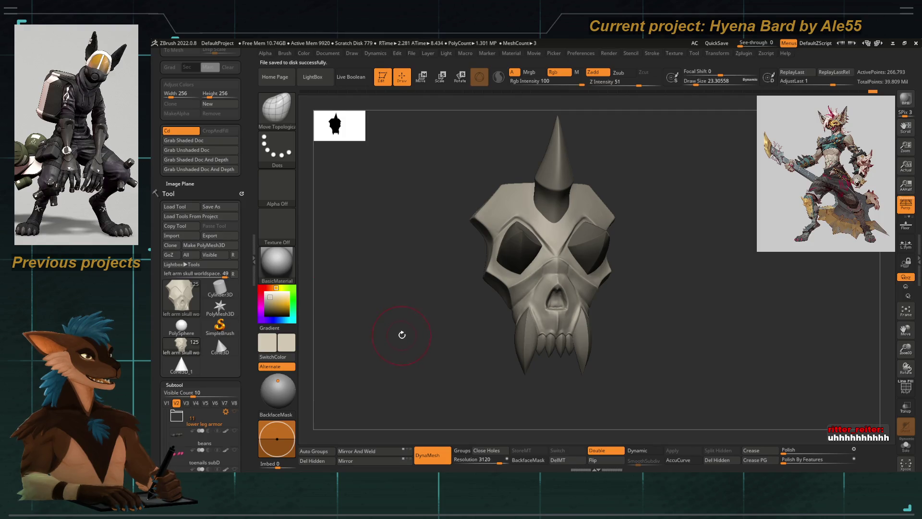
drag(404, 335, 409, 344)
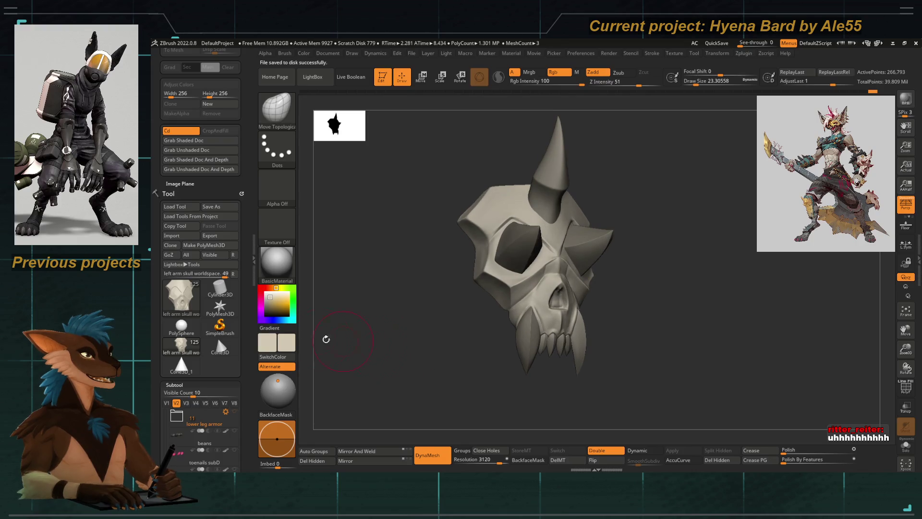
scroll(243, 236, down, 5)
scroll(245, 226, down, 5)
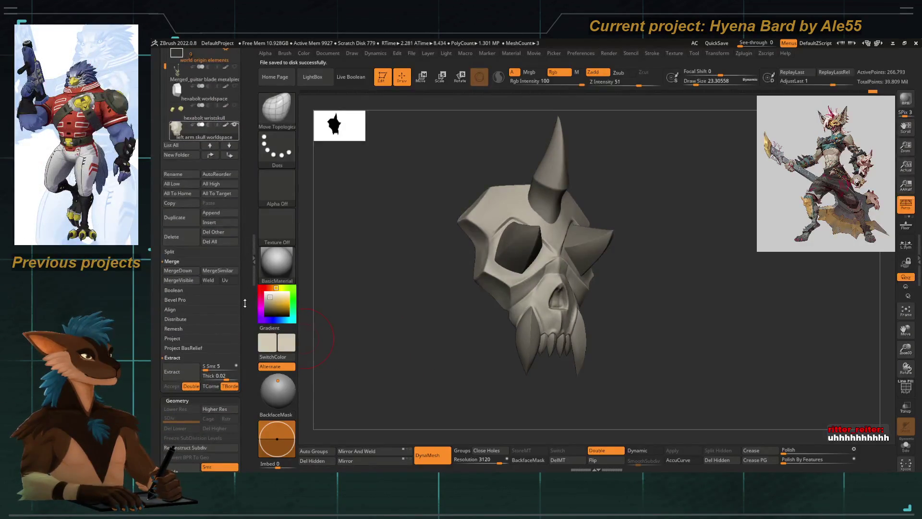
scroll(245, 303, up, 1)
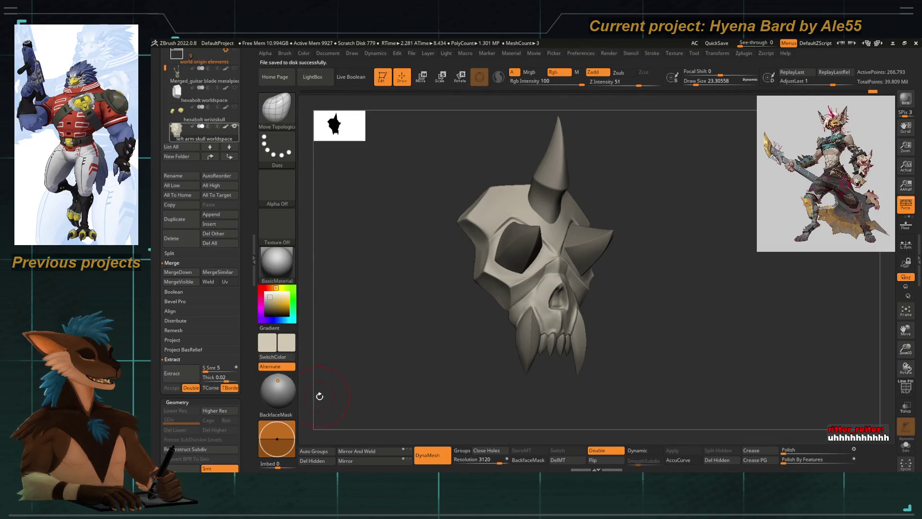
mouse_move(407, 356)
shift+mouse_down()
mouse_move(498, 340)
mouse_move(480, 303)
mouse_move(379, 323)
shift+mouse_up()
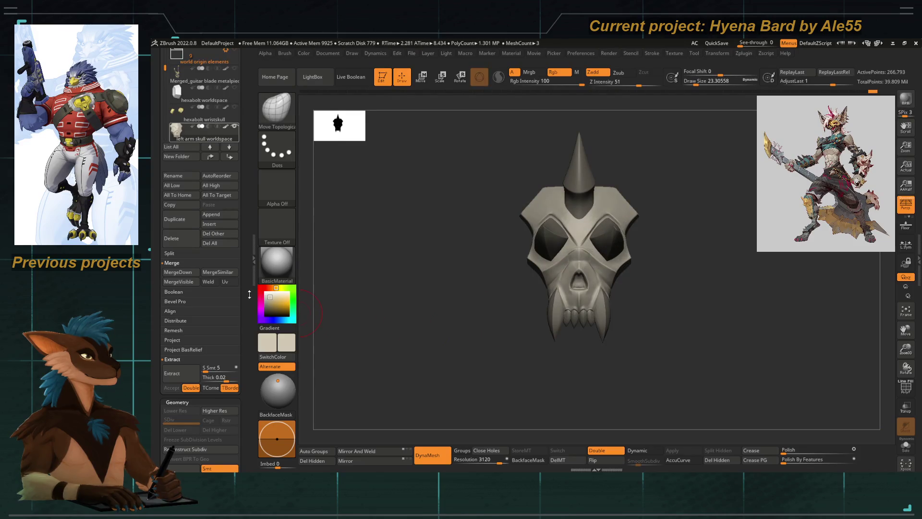
Step: Duplicate the left arm skull worldspace subtool from the Subtool panel
scroll(246, 296, up, 2)
scroll(246, 296, down, 5)
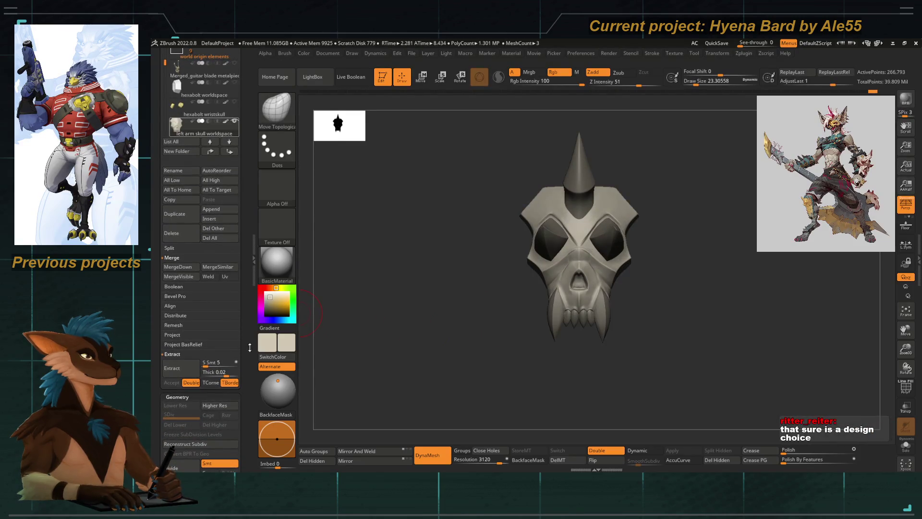
scroll(249, 268, down, 10)
scroll(251, 246, up, 10)
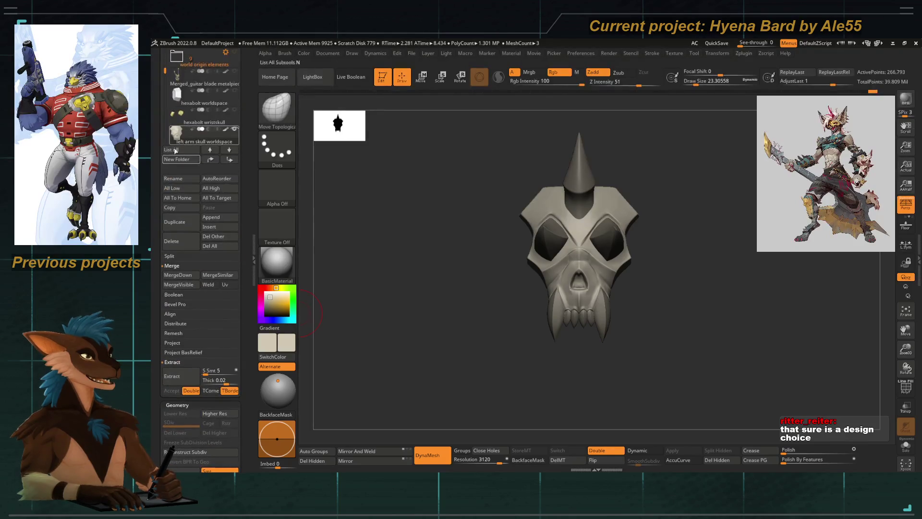
scroll(157, 122, up, 5)
scroll(157, 122, up, 1)
scroll(163, 118, down, 2)
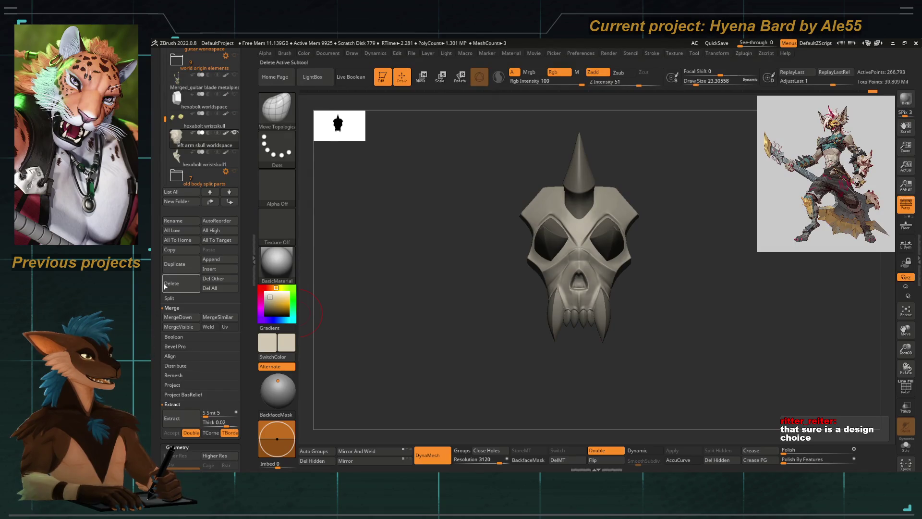
click(170, 265)
scroll(166, 259, down, 15)
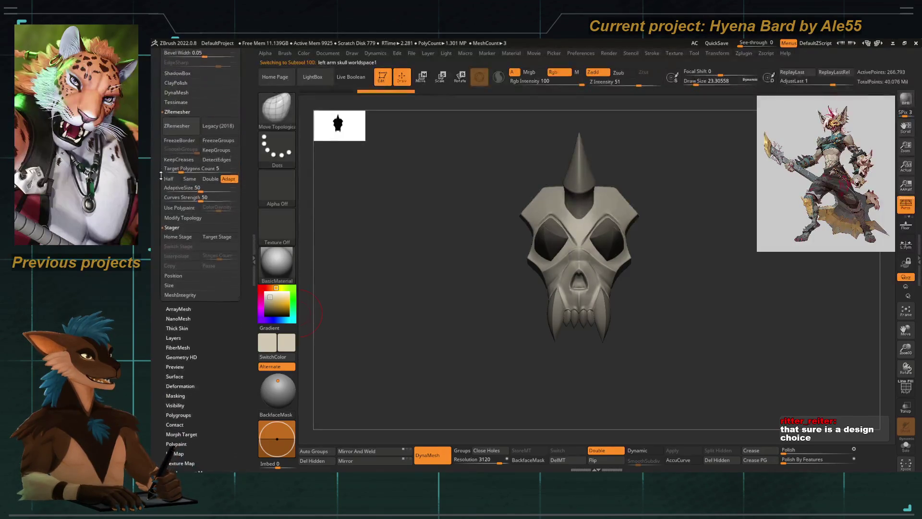
Step: Solo the skull, toggle its wireframe, zoom to the jaw, and pick hPolish
key(ctrl+shift+s)
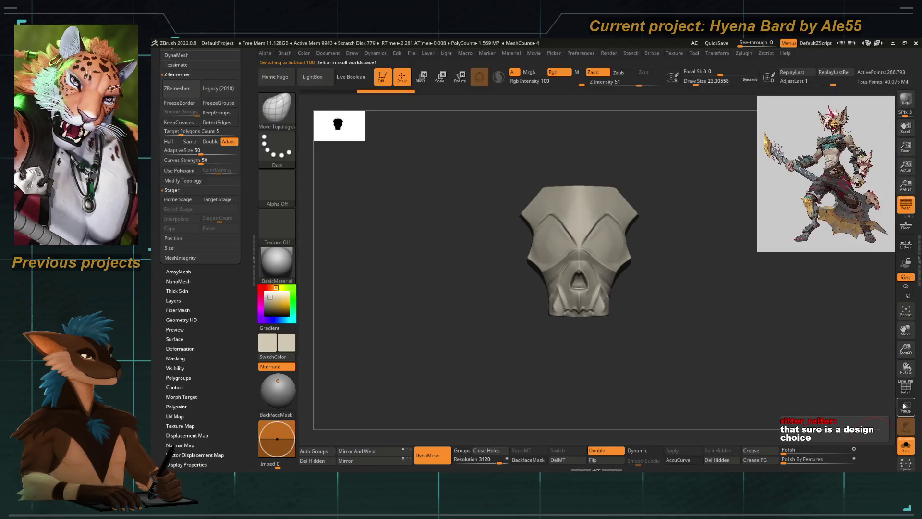
key(shift+f)
key(f)
right_drag(563, 336, 569, 350)
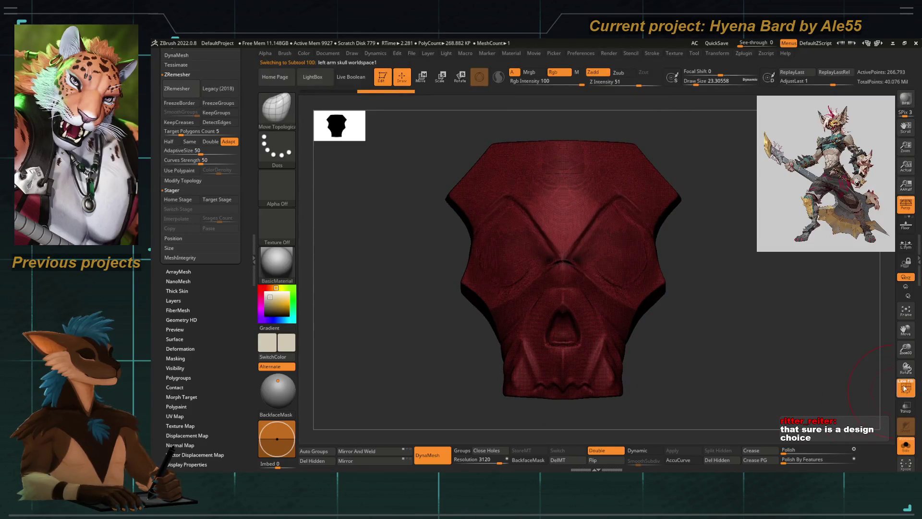
click(905, 388)
mouse_move(448, 338)
right_down()
mouse_move(495, 331)
mouse_move(503, 246)
right_up()
mouse_move(483, 291)
ctrl+right_down()
mouse_move(485, 269)
mouse_move(362, 308)
ctrl+right_up()
key(b)
key(h)
key(p)
Step: Delete the duplicated skull subtool and confirm with OK
scroll(156, 220, up, 10)
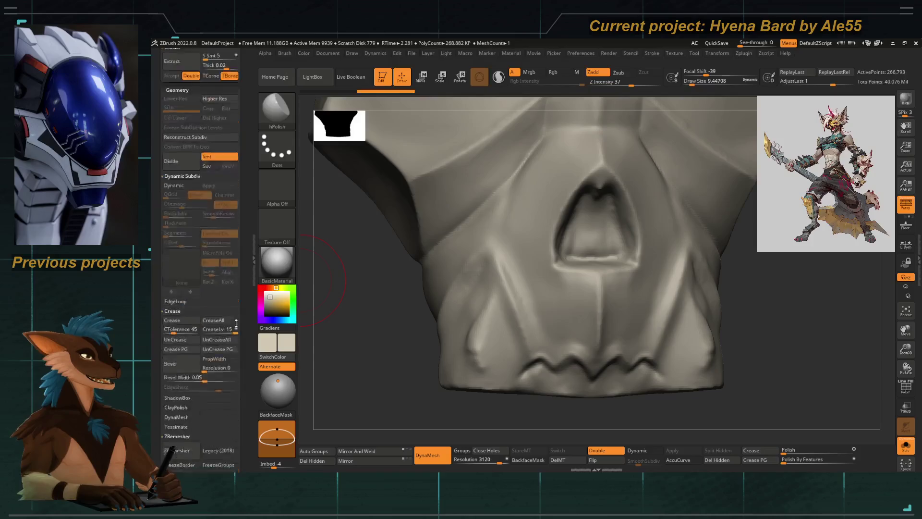
scroll(156, 221, up, 8)
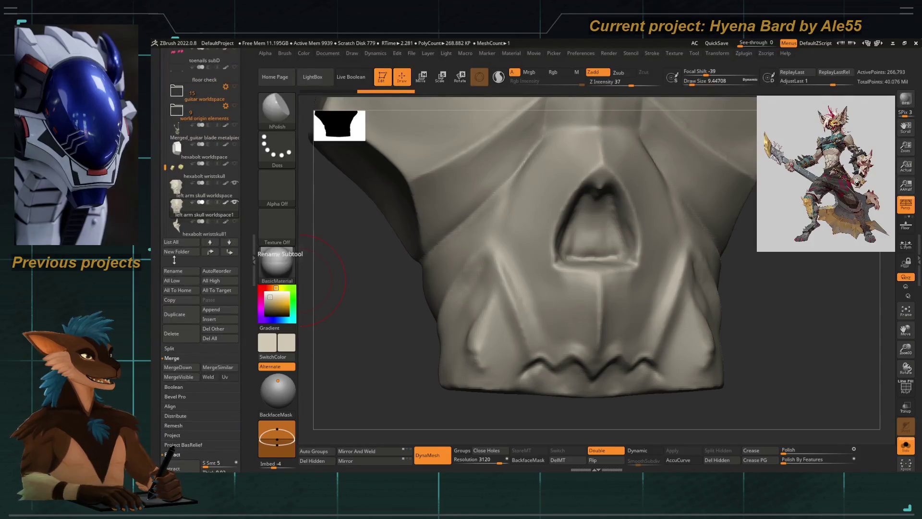
click(172, 333)
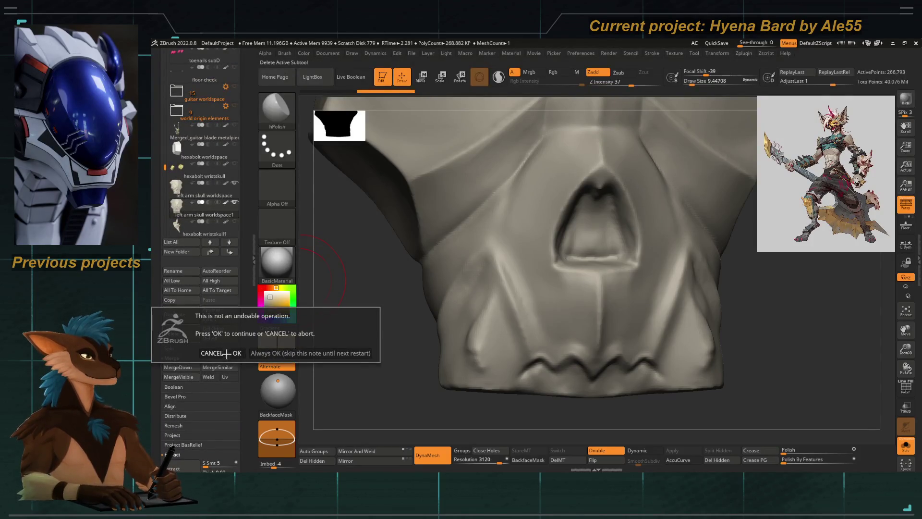
key(Return)
Step: Polish the jaw surface with hPolish and shrink its draw size to about 6.58
key(b)
key(p)
mouse_move(483, 331)
mouse_down()
mouse_move(485, 373)
mouse_move(477, 367)
mouse_move(488, 377)
mouse_move(475, 312)
mouse_up()
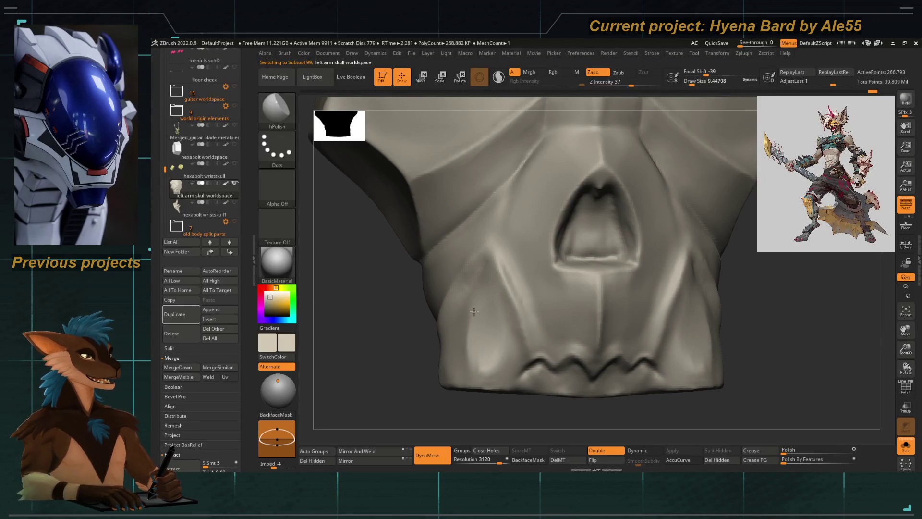
right_drag(475, 312, 456, 331)
right_click(442, 336)
drag(500, 331, 485, 331)
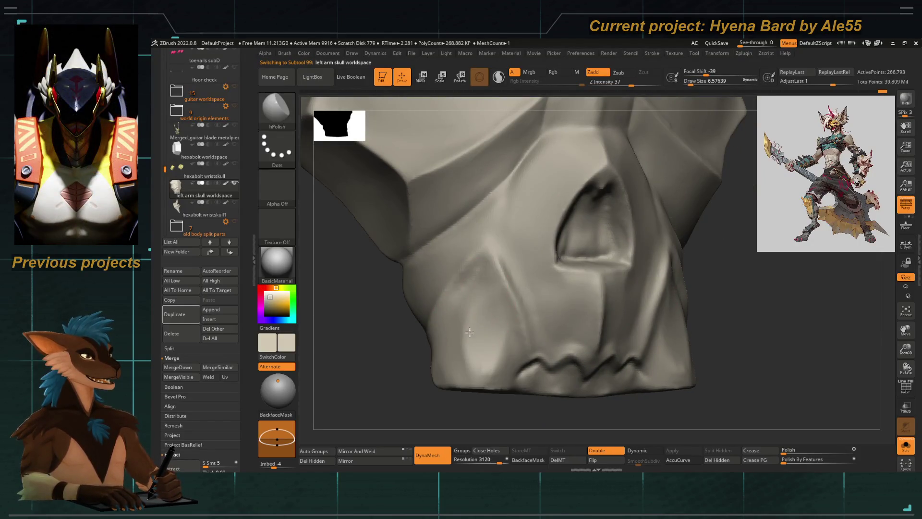
mouse_move(494, 376)
right_down()
mouse_move(461, 379)
mouse_move(528, 349)
right_up()
Step: Switch to ClayTubes and reduce its size to about 4.3 near the jaw edge
key(b)
key(c)
key(t)
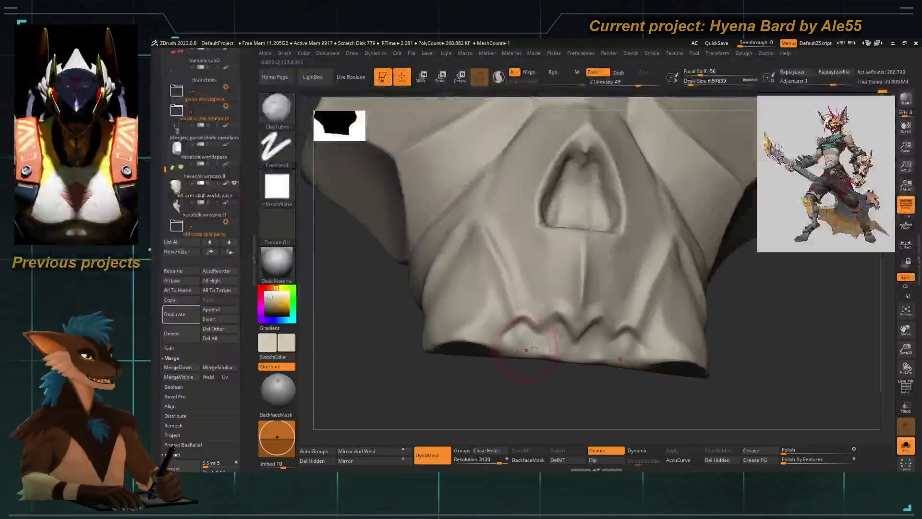
key(b)
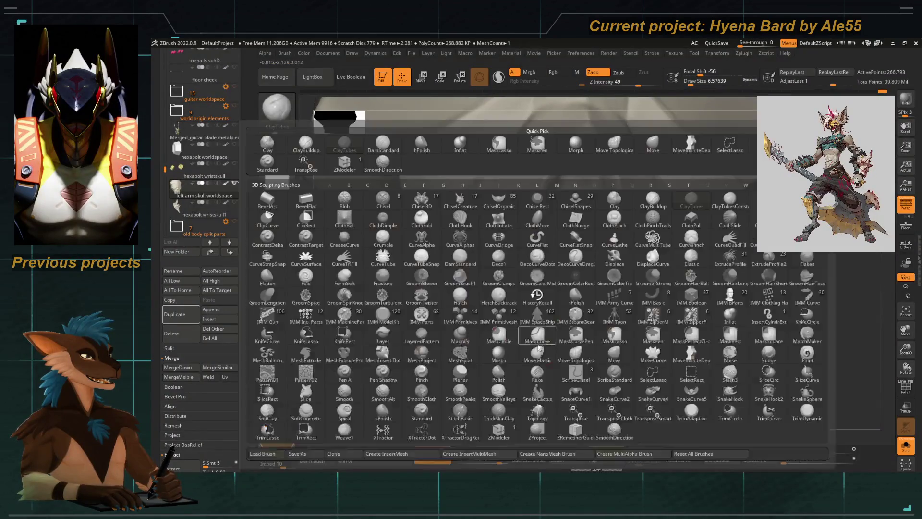
key(Escape)
mouse_move(539, 347)
right_down()
mouse_move(528, 307)
mouse_move(510, 336)
mouse_move(521, 288)
right_up()
key([)
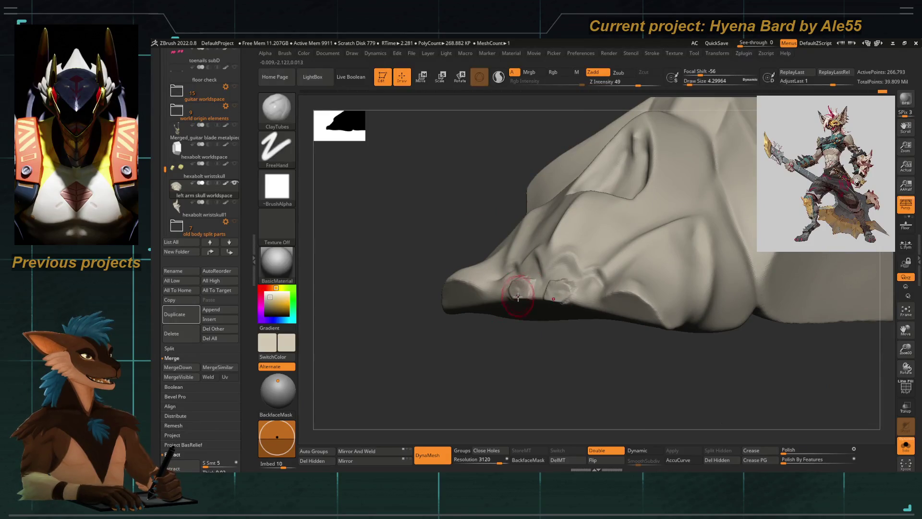
Step: Return to hPolish, enlarging the brush to 12.9 then shrinking it back to 6.58
key(b)
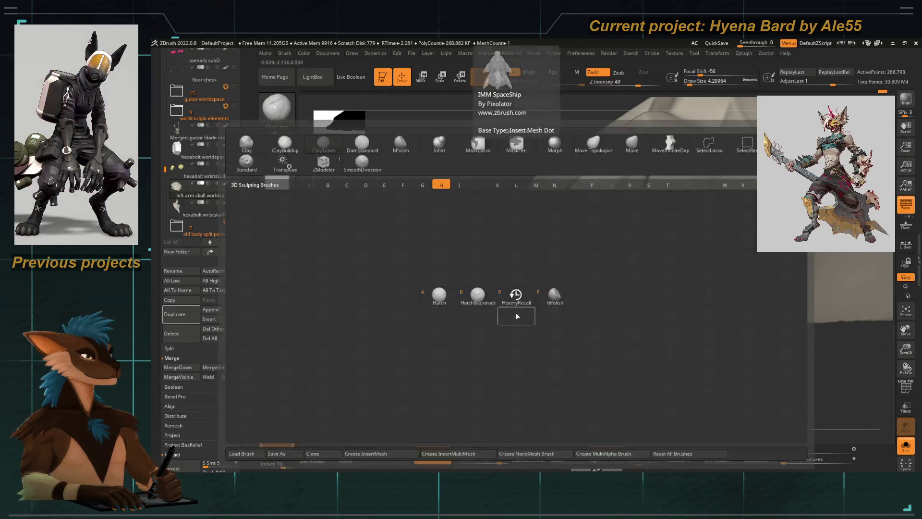
key(p)
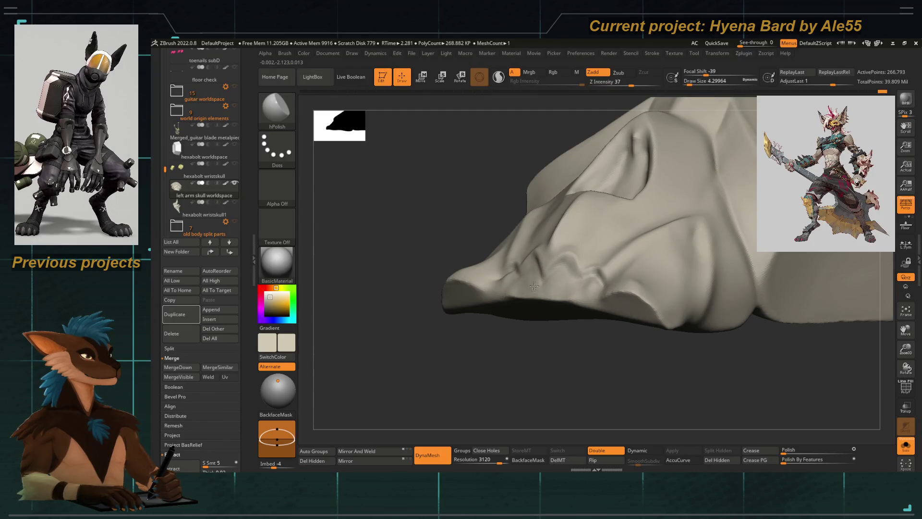
right_drag(446, 339, 441, 253)
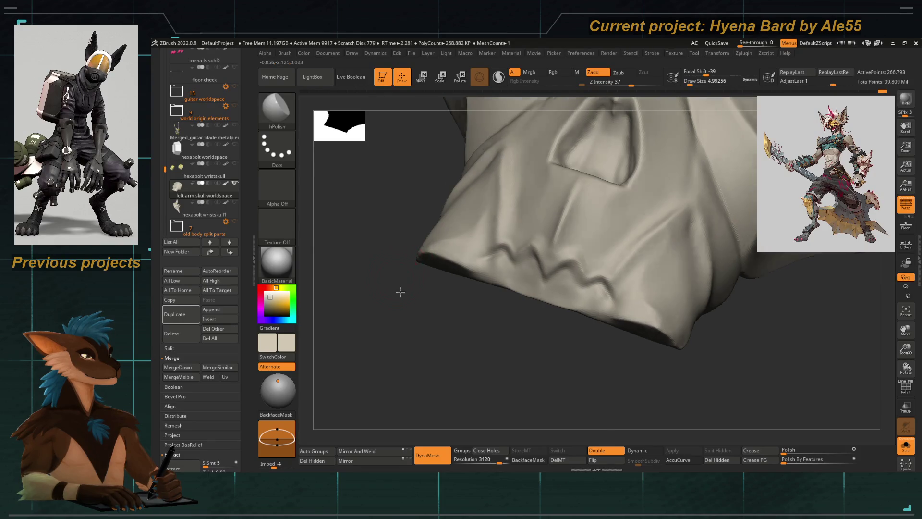
right_drag(398, 287, 450, 229)
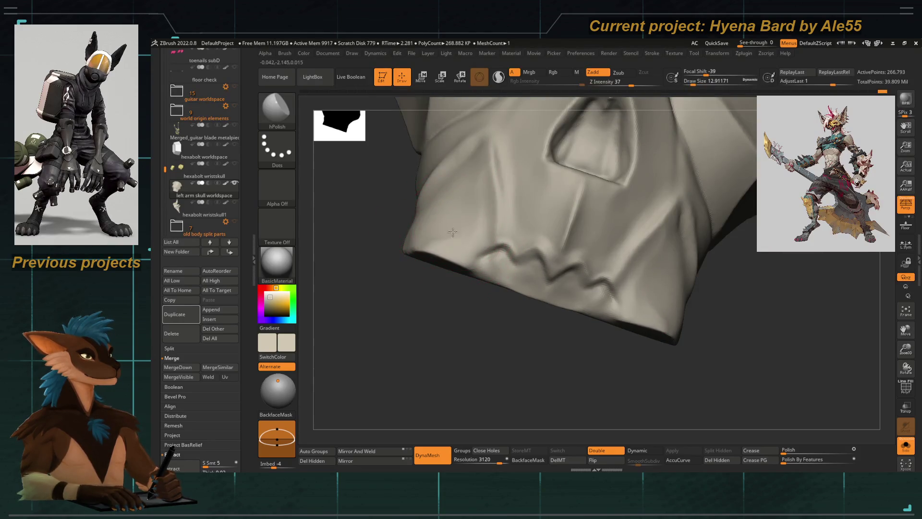
right_click(460, 201)
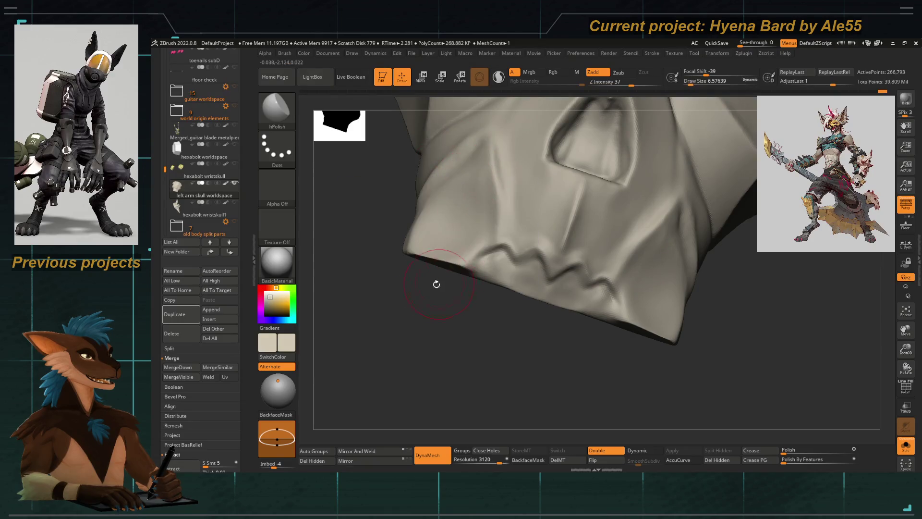
right_drag(410, 308, 463, 202)
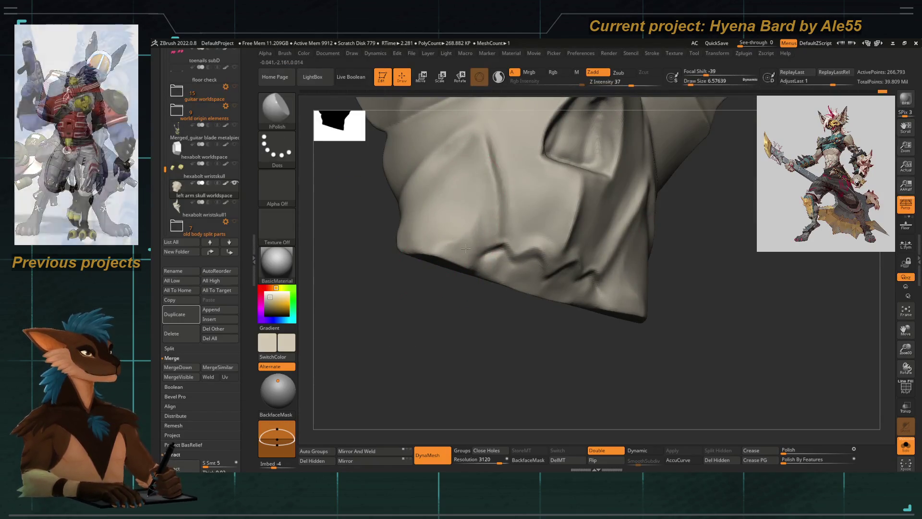
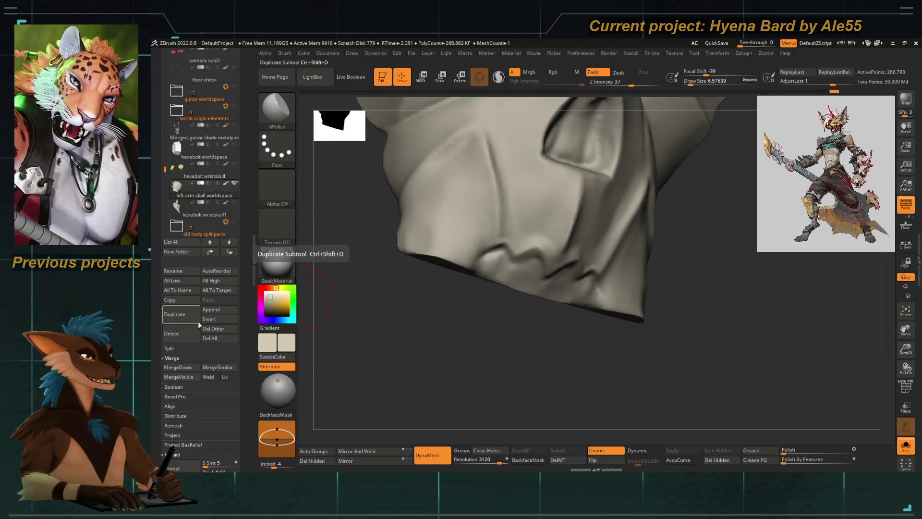
Step: Polish the lower crease on the skull's side with hPolish, smoothing with Shift
drag(385, 340, 447, 243)
key(b)
key(Escape)
drag(445, 241, 440, 253)
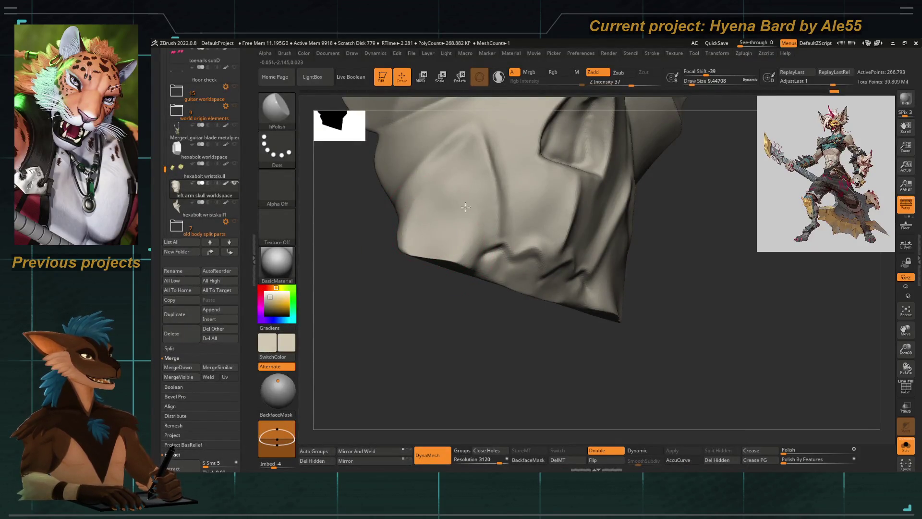
key(shift)
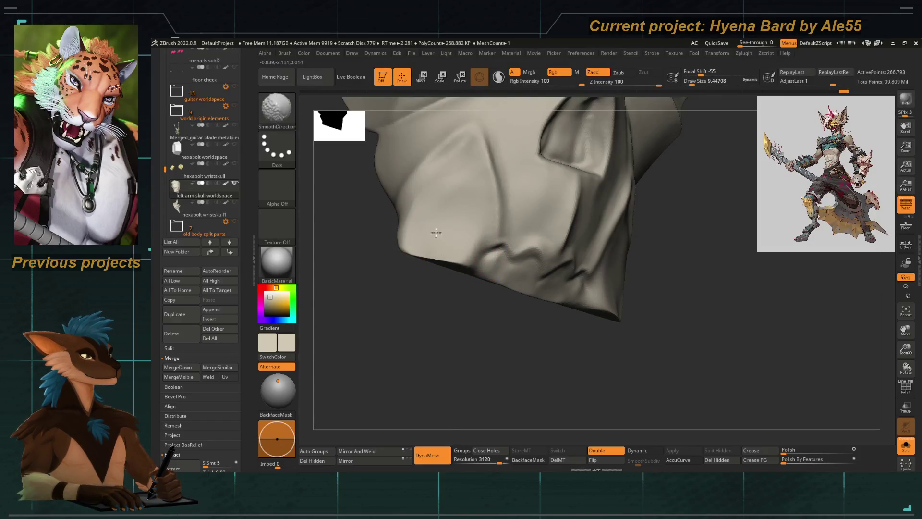
mouse_move(416, 323)
mouse_down()
mouse_move(438, 240)
mouse_move(465, 263)
mouse_up()
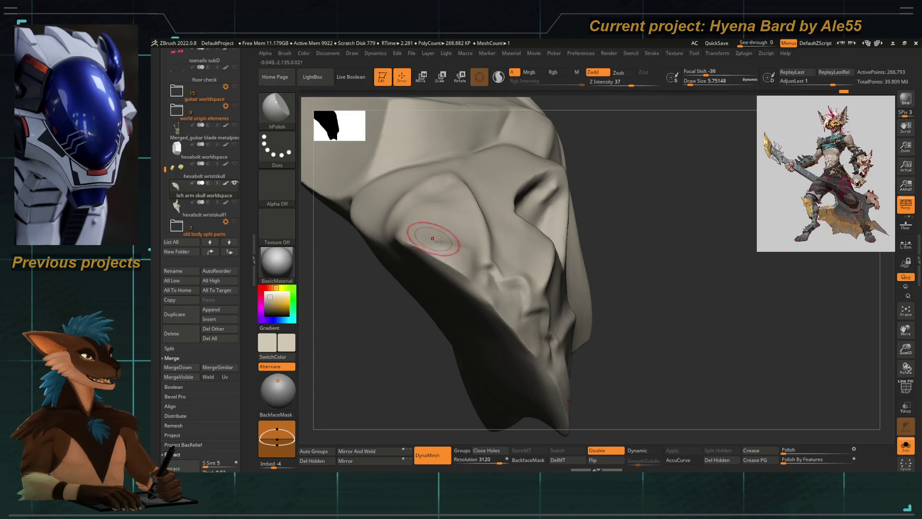
Step: Resize the brush and smooth away the groove on the skull's side near the fanged jaw
right_click(433, 203)
mouse_move(387, 284)
mouse_down()
mouse_move(434, 204)
mouse_move(442, 208)
mouse_up()
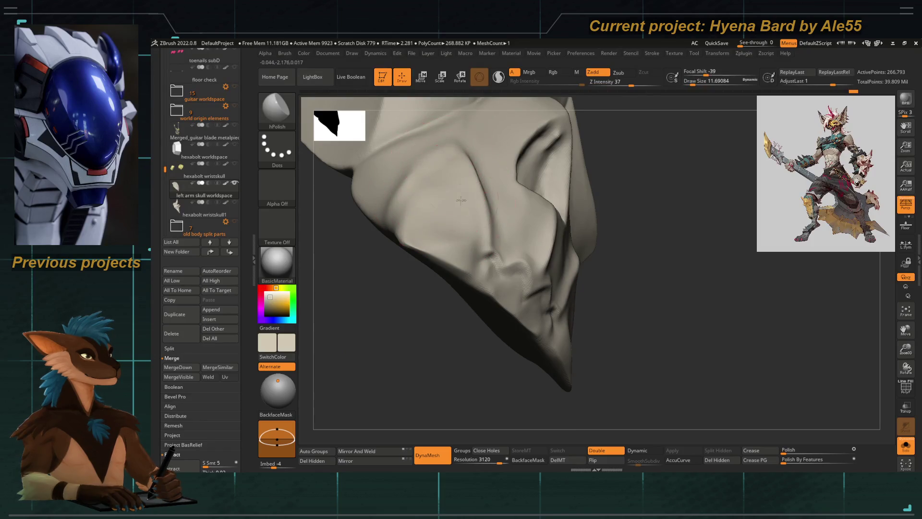
drag(406, 231, 440, 357)
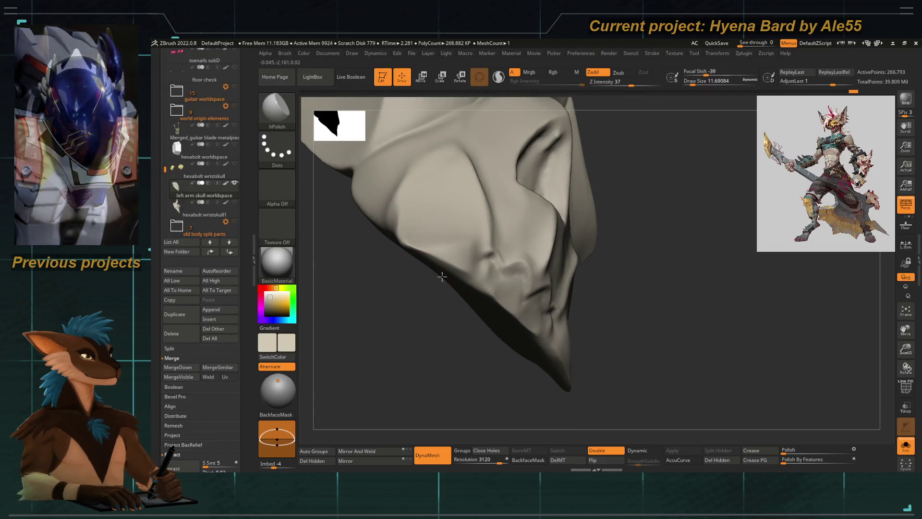
mouse_move(889, 447)
mouse_down()
mouse_move(447, 309)
mouse_move(457, 226)
mouse_up()
key(bracketleft)
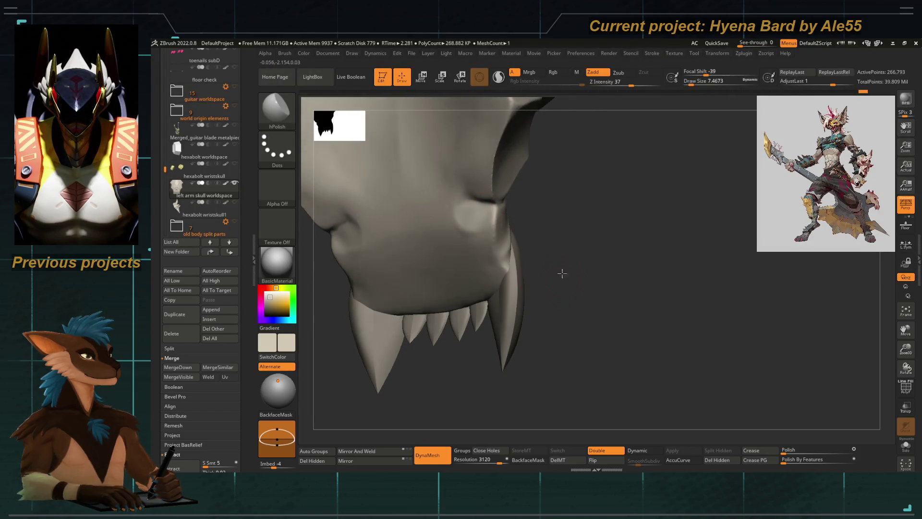
drag(562, 275, 466, 208)
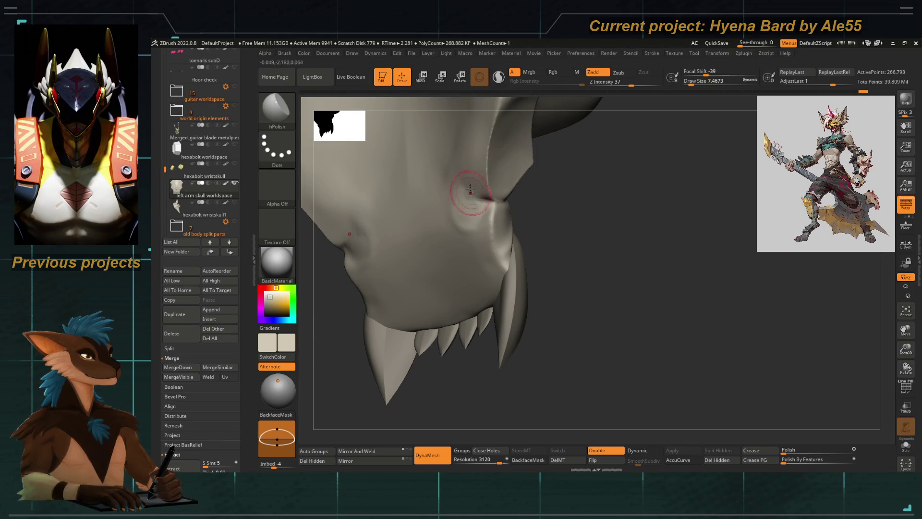
key(space)
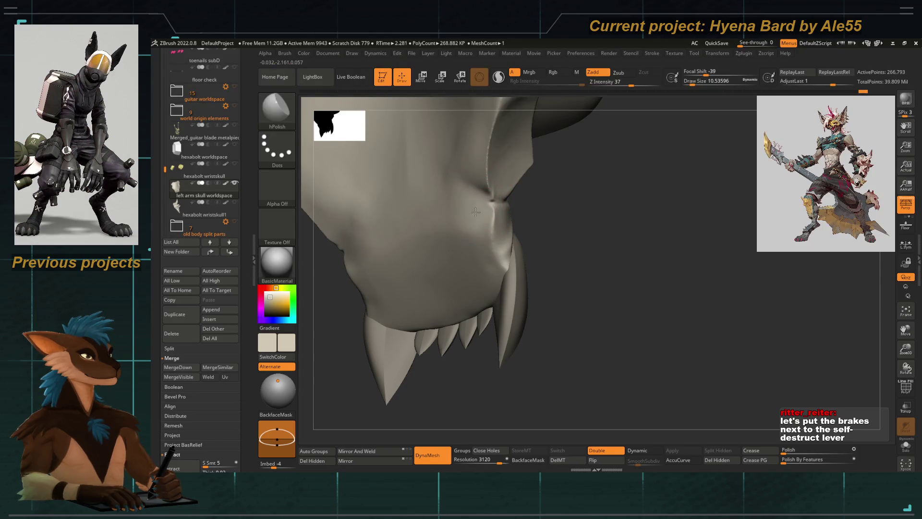
drag(517, 219, 483, 199)
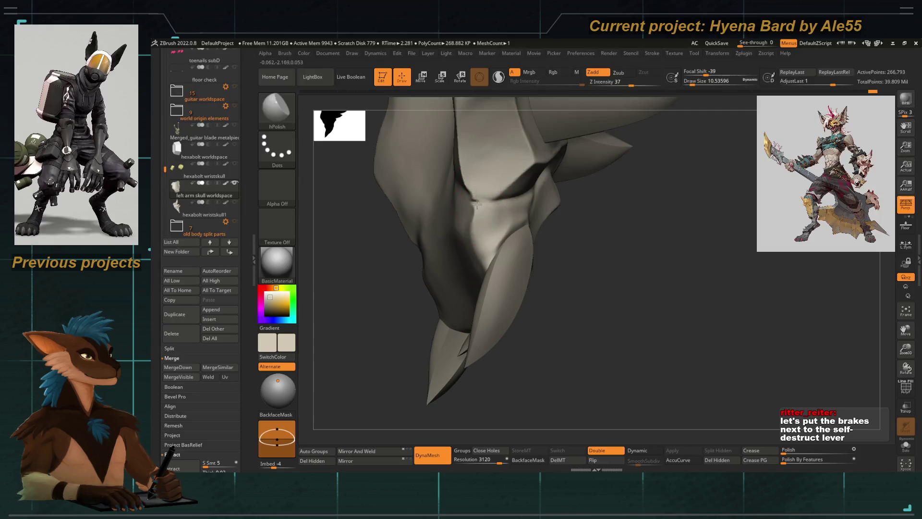
drag(429, 251, 443, 187)
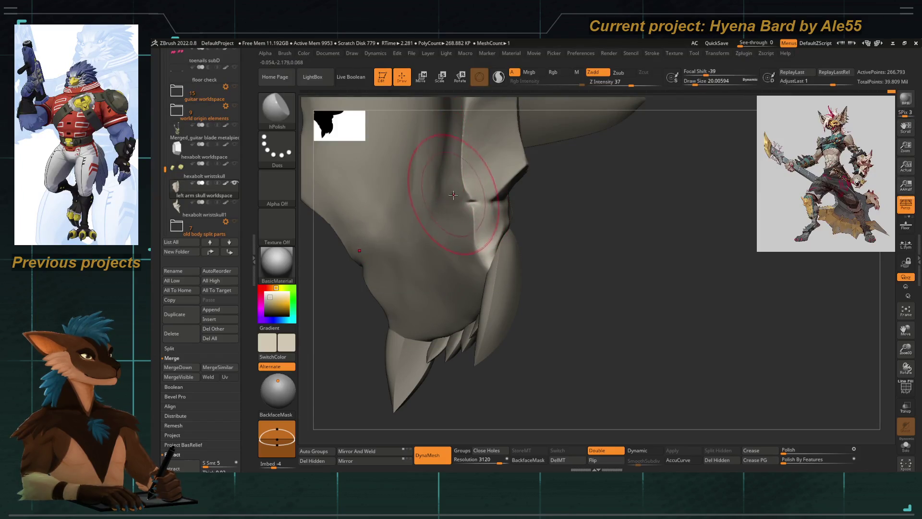
drag(444, 160, 435, 167)
alt+right_drag(439, 187, 458, 242)
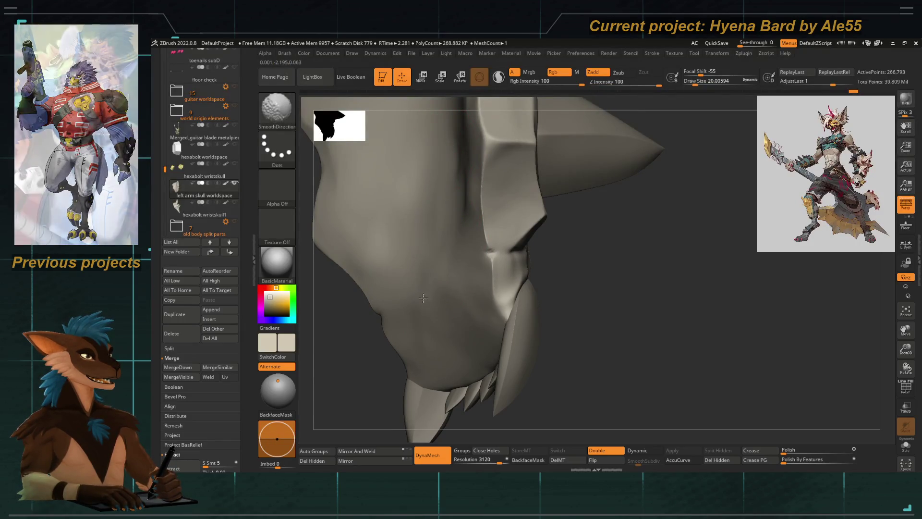
right_drag(458, 287, 555, 304)
Step: Select the DamStandard carving brush from the brush picker
key(b)
key(d)
key(s)
key(ctrl)
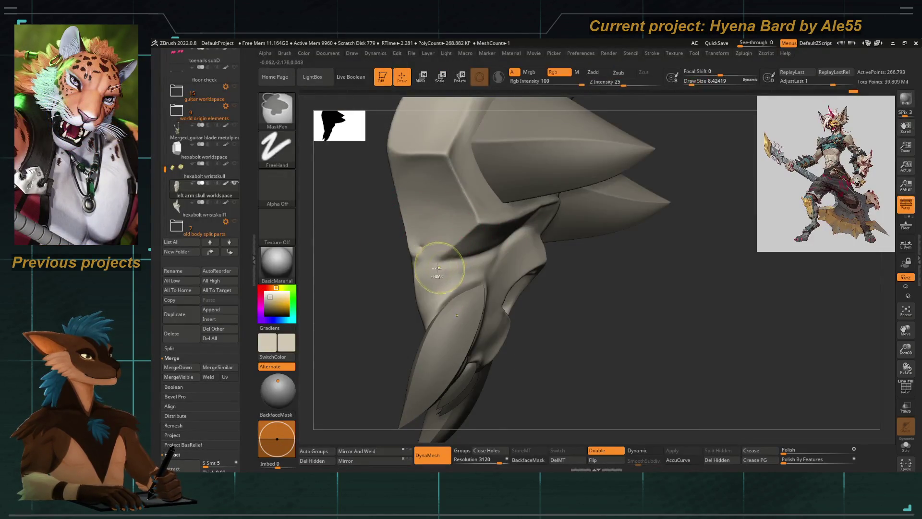
Step: Carve a groove into the skull's side beside the fangs with DamStandard
key(space)
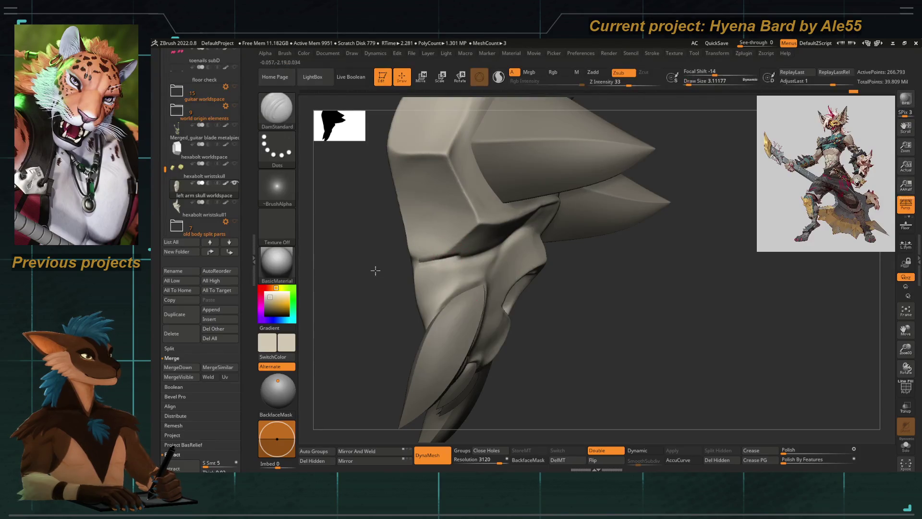
mouse_move(374, 269)
mouse_down()
mouse_move(368, 288)
mouse_move(383, 295)
mouse_up()
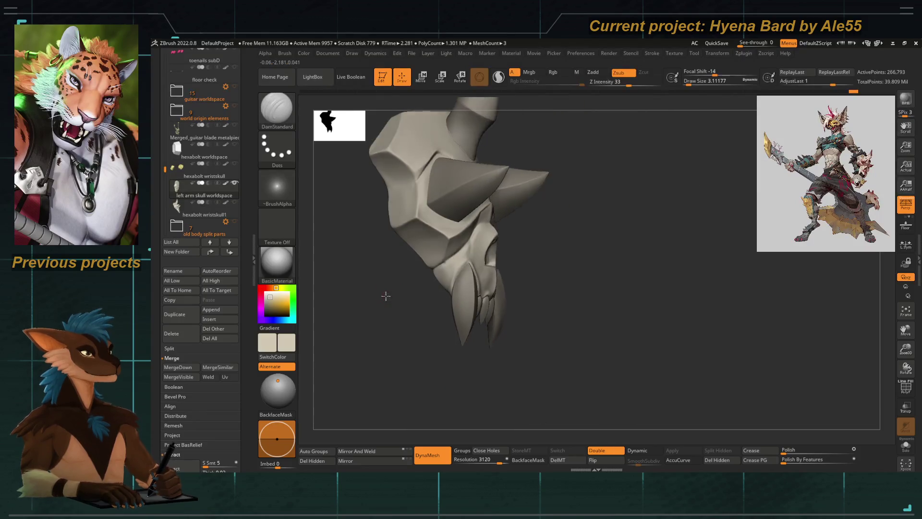
ctrl+right_drag(382, 295, 451, 365)
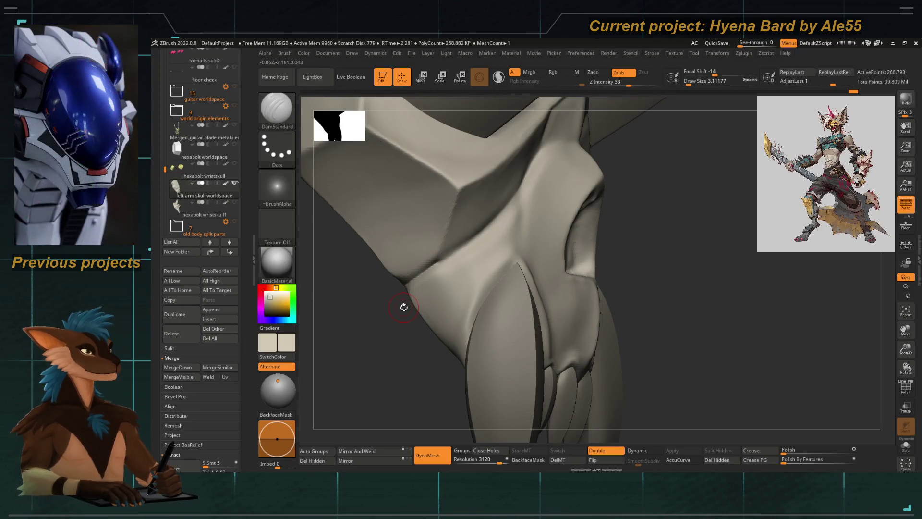
mouse_move(480, 319)
right_down()
mouse_move(450, 269)
mouse_move(483, 259)
right_up()
drag(526, 232, 517, 251)
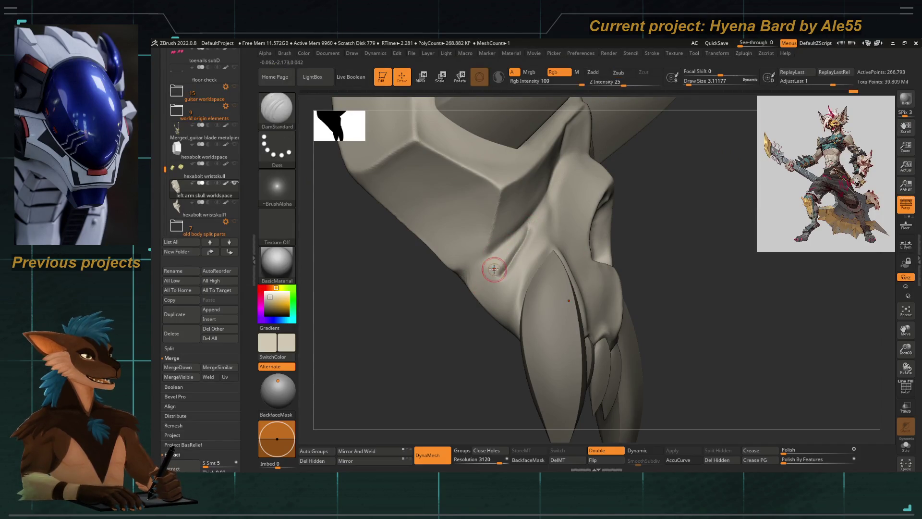
Step: Undo that groove and re-carve a shallower one at Z Intensity 10
key(ctrl+z)
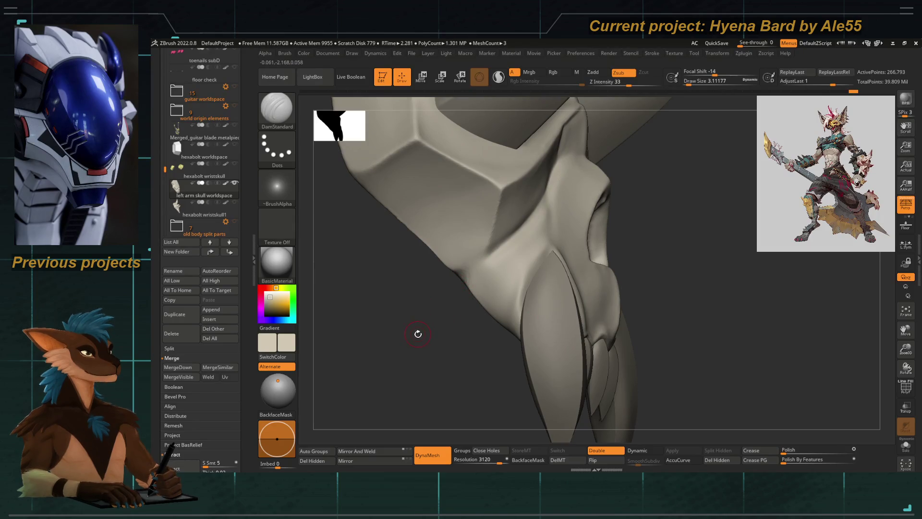
key(space)
drag(450, 347, 432, 347)
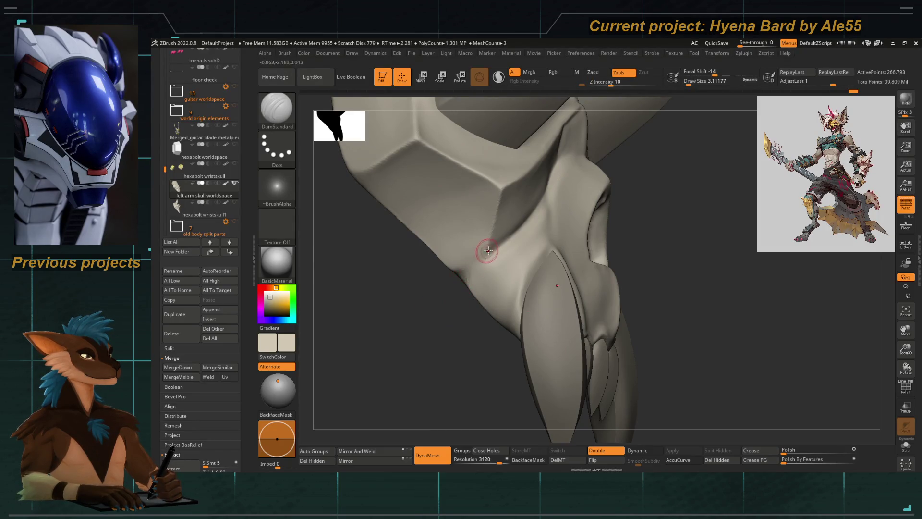
drag(475, 262, 456, 278)
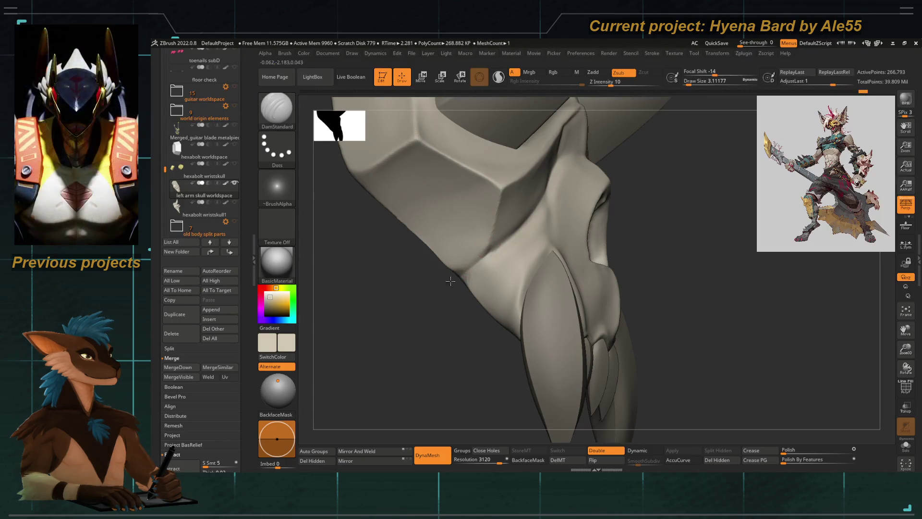
Step: Frame the skull, inspect the teeth, and switch to the Move Topological brush
mouse_move(417, 319)
mouse_down()
mouse_move(428, 280)
mouse_move(464, 332)
mouse_up()
key(f)
mouse_move(404, 309)
mouse_down()
mouse_move(435, 294)
mouse_move(409, 290)
mouse_move(443, 323)
mouse_up()
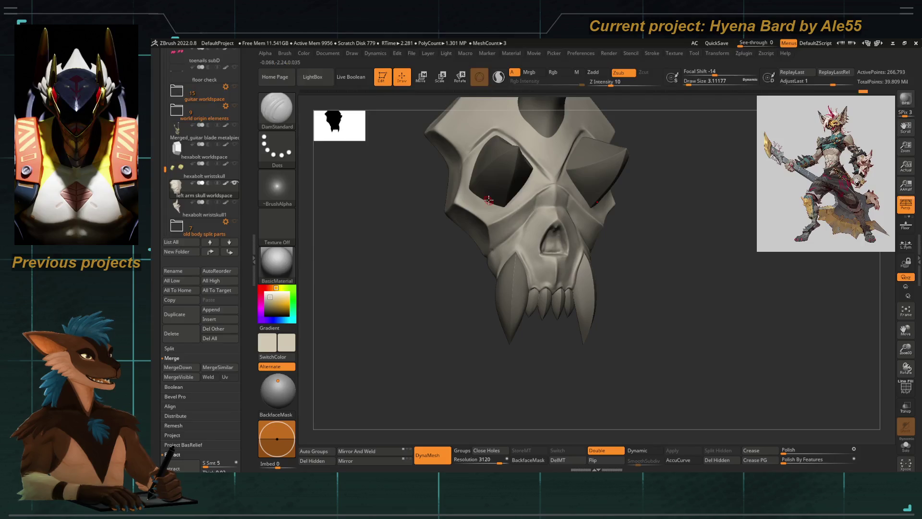
mouse_move(430, 335)
mouse_down()
mouse_move(438, 324)
mouse_move(426, 261)
mouse_move(525, 288)
mouse_up()
key(b)
key(m)
key(t)
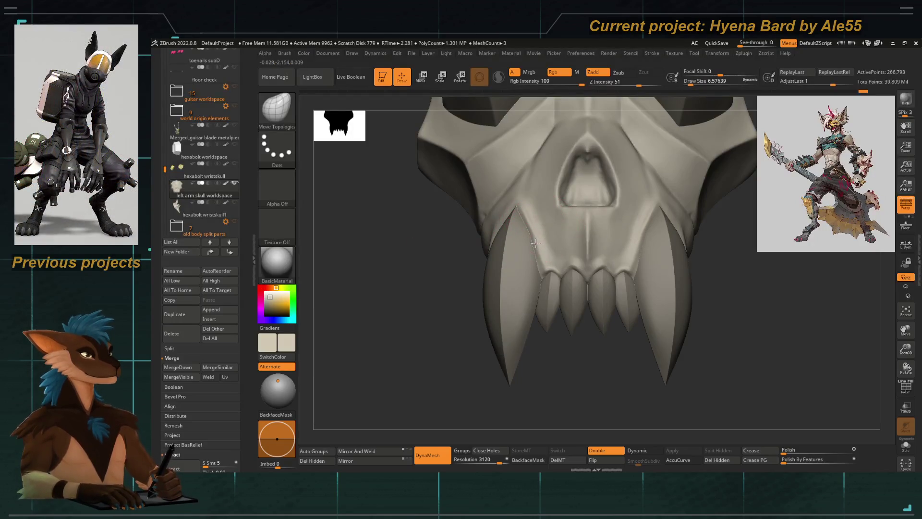
drag(440, 333, 410, 319)
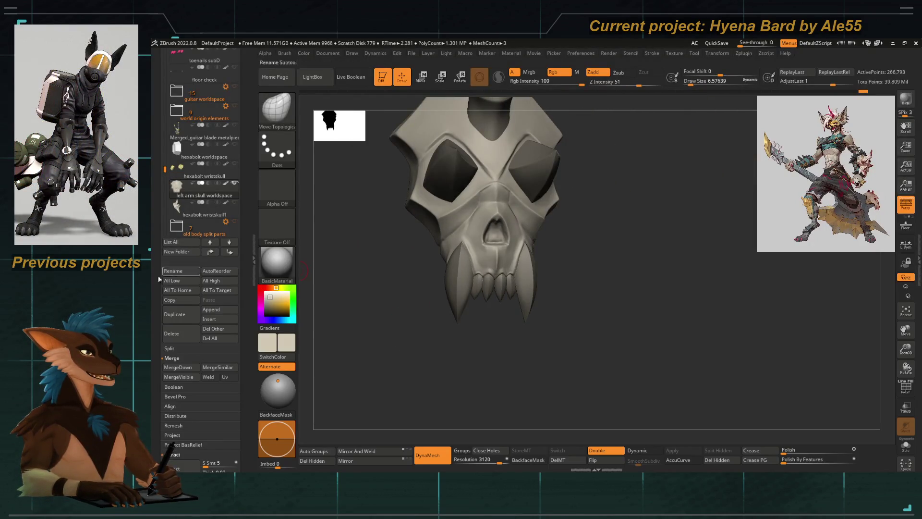
Step: Duplicate the skull piece subtool
click(186, 313)
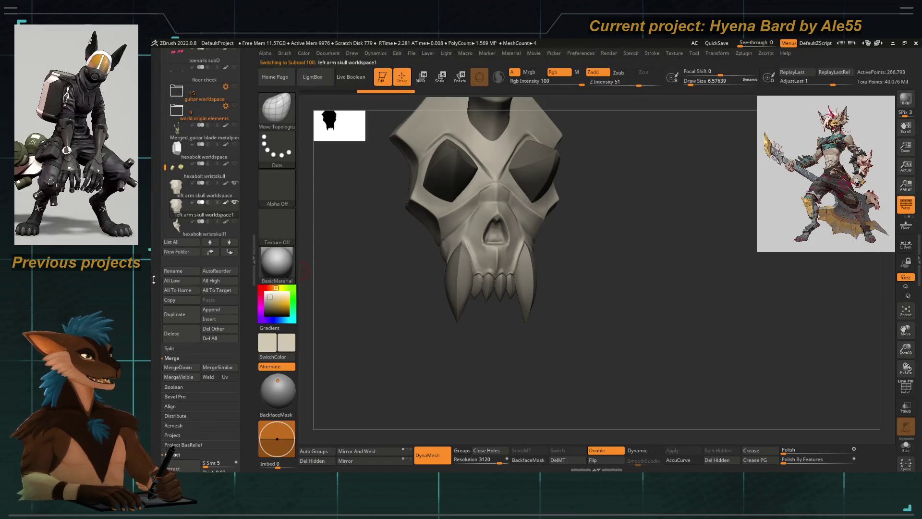
scroll(175, 213, down, 5)
scroll(202, 269, down, 10)
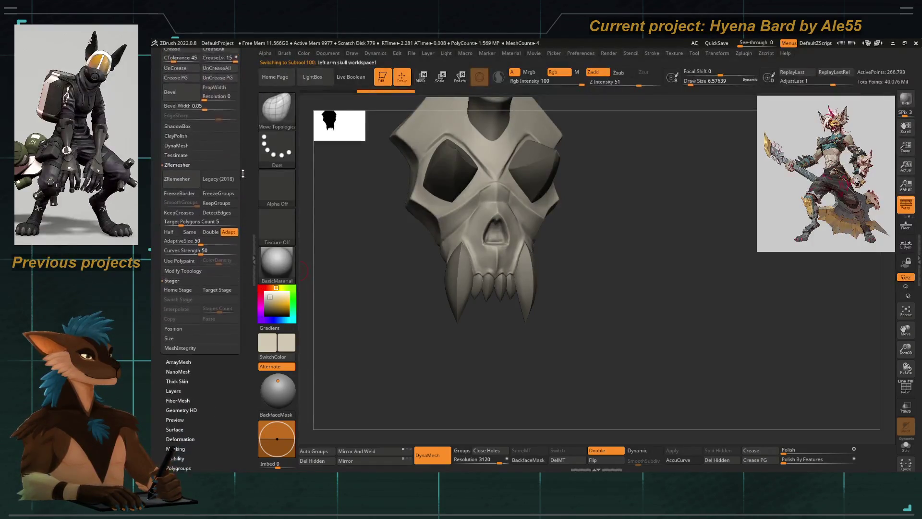
scroll(178, 264, up, 3)
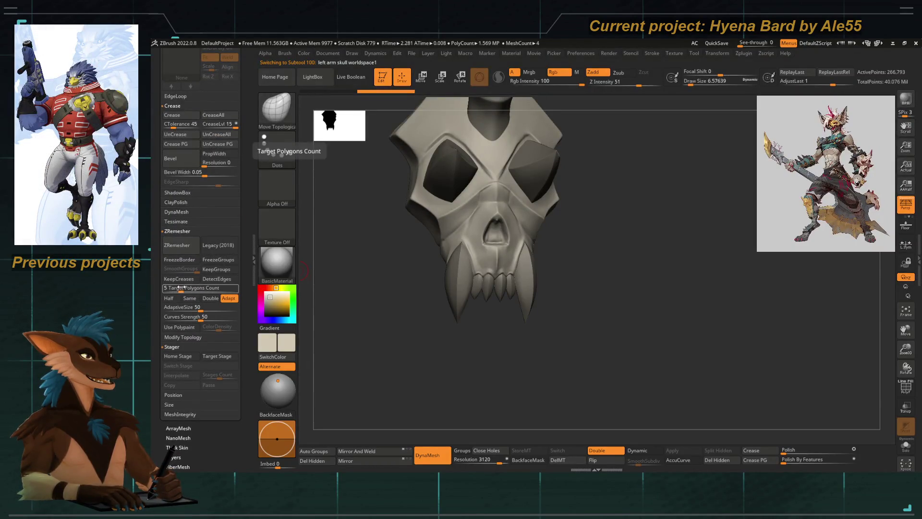
Step: Isolate the copy with Solo and PolyF, then ZRemesh it down to 12,676 polygons
click(907, 444)
click(905, 387)
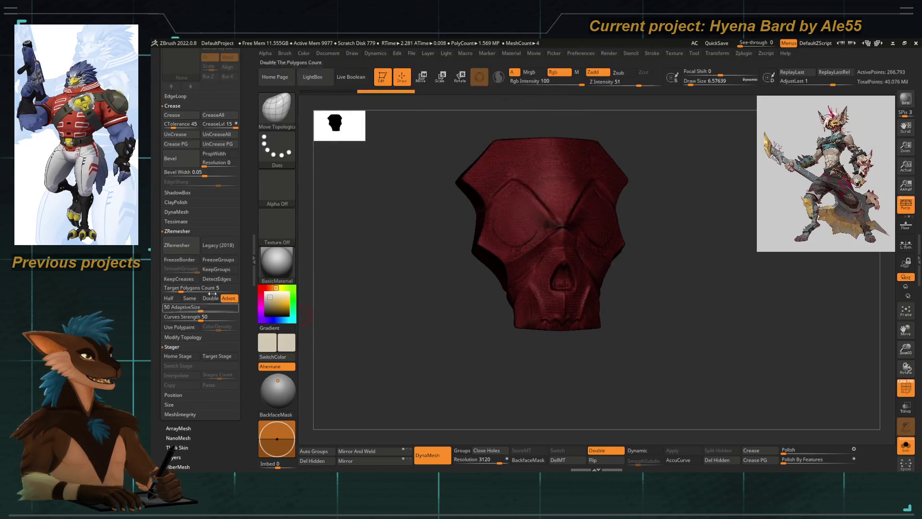
click(181, 232)
click(175, 231)
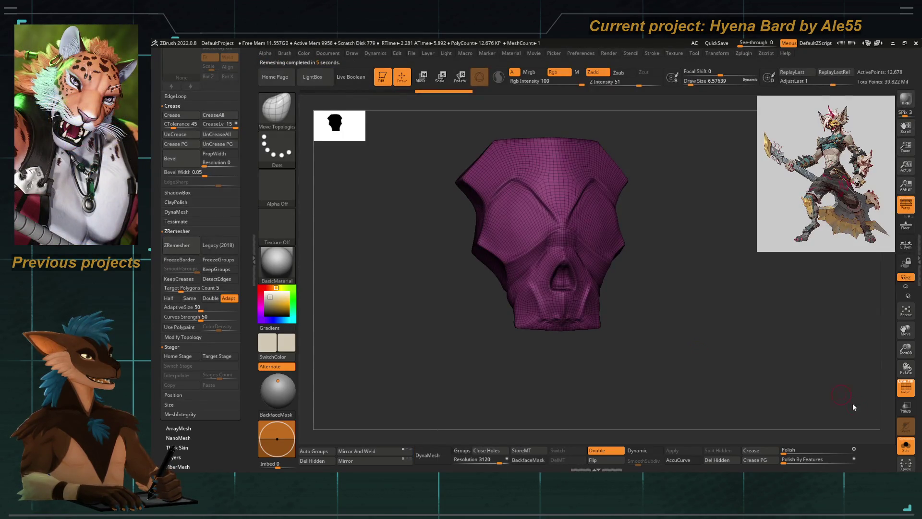
key(shift+f)
mouse_move(408, 343)
mouse_down()
mouse_move(425, 344)
mouse_move(380, 362)
mouse_move(468, 301)
mouse_move(386, 246)
mouse_up()
click(902, 390)
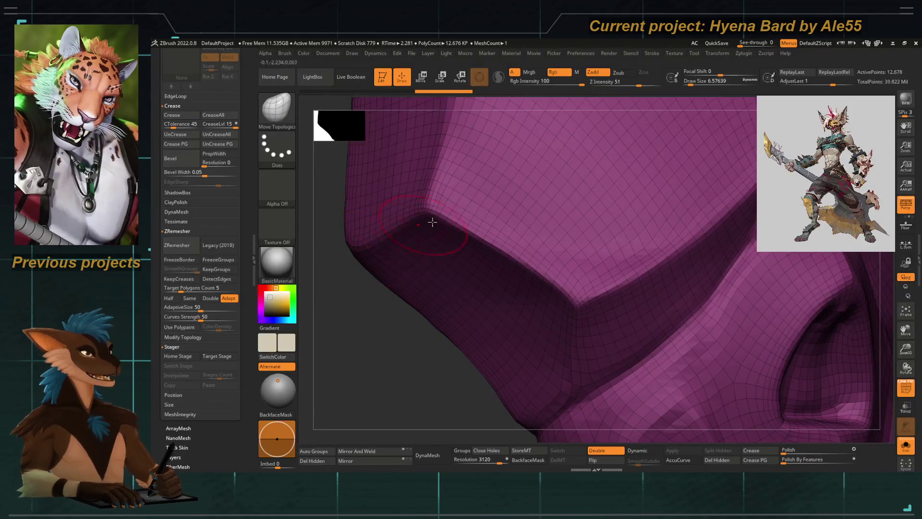
mouse_move(426, 222)
mouse_down()
mouse_move(533, 274)
mouse_move(490, 307)
mouse_up()
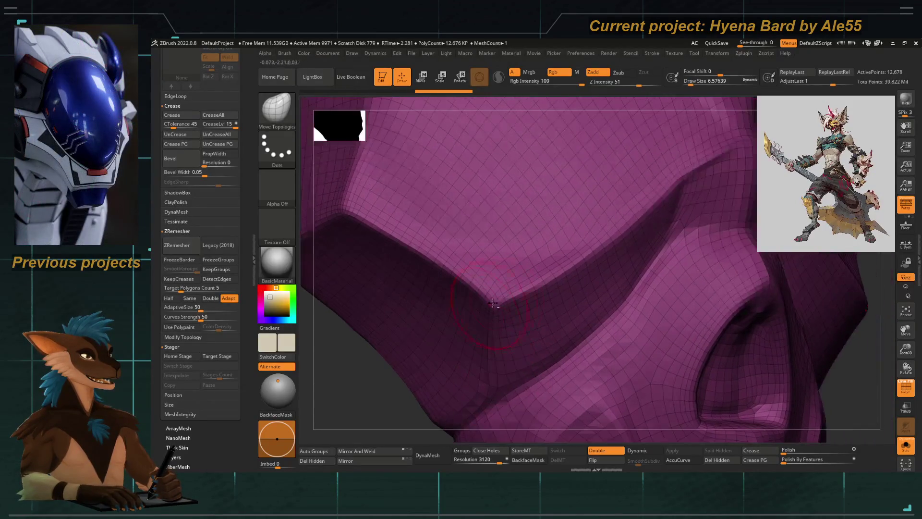
mouse_move(706, 174)
mouse_down()
mouse_move(561, 245)
mouse_move(665, 203)
mouse_up()
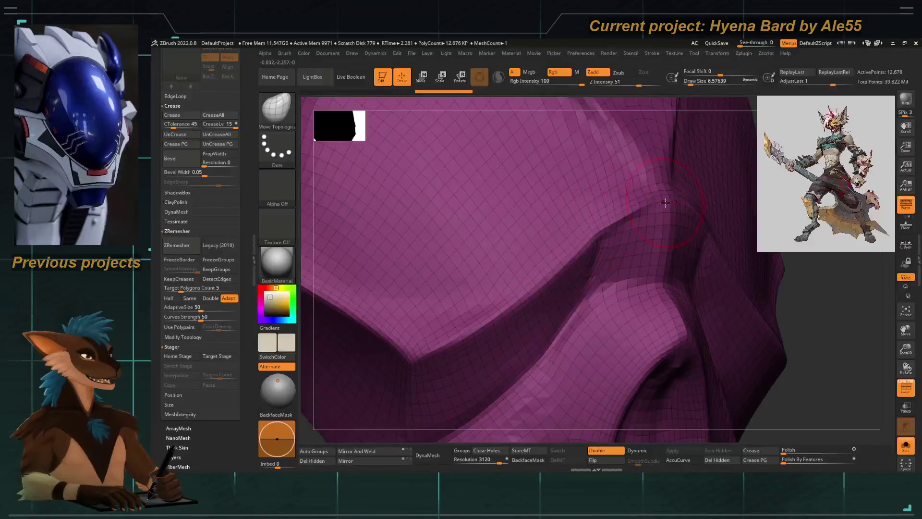
mouse_move(572, 252)
mouse_down()
mouse_move(469, 206)
mouse_move(550, 298)
mouse_up()
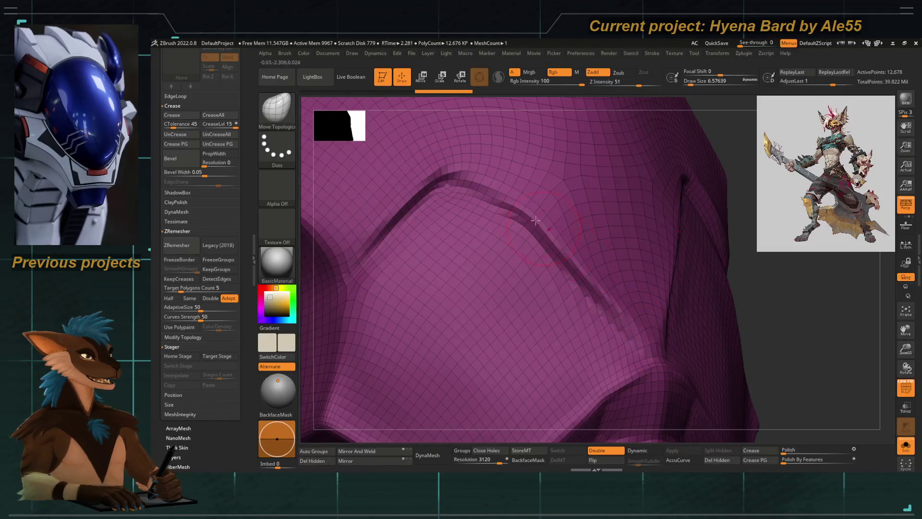
key(f)
mouse_move(383, 221)
mouse_down()
mouse_move(483, 259)
mouse_move(523, 298)
mouse_up()
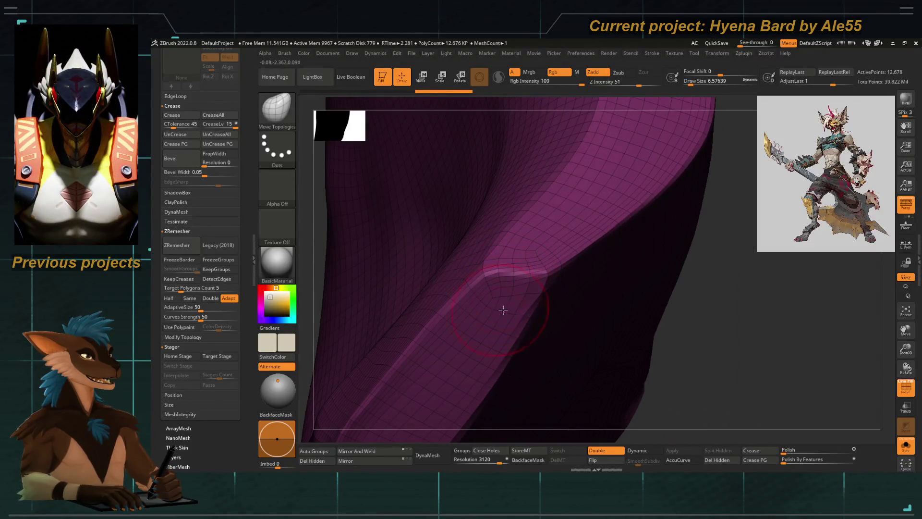
mouse_move(519, 256)
mouse_down()
mouse_move(609, 352)
mouse_move(504, 247)
mouse_move(418, 216)
mouse_move(487, 261)
mouse_move(503, 251)
mouse_up()
drag(534, 339, 426, 247)
drag(413, 197, 501, 260)
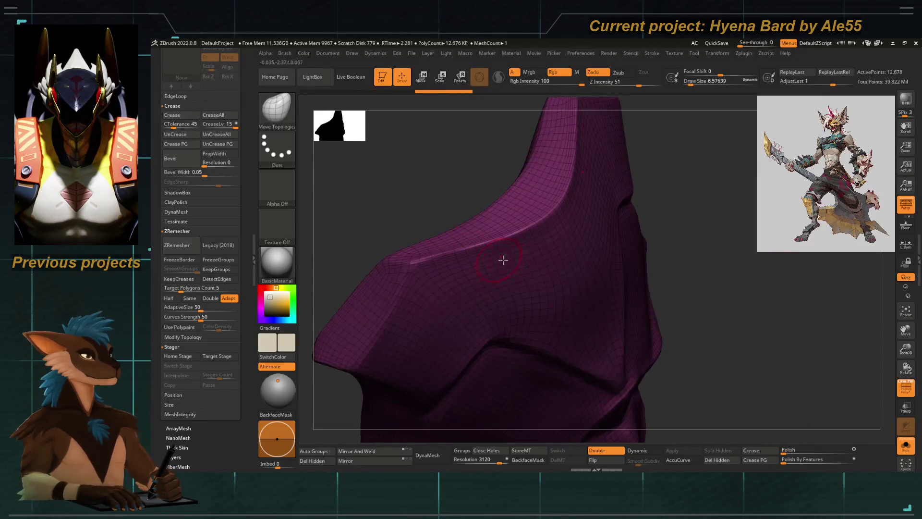
mouse_move(553, 194)
mouse_down()
mouse_move(565, 227)
mouse_move(416, 243)
mouse_move(519, 366)
mouse_move(510, 329)
mouse_move(471, 292)
mouse_move(514, 237)
mouse_move(539, 259)
mouse_move(539, 304)
mouse_move(615, 359)
mouse_move(522, 317)
mouse_up()
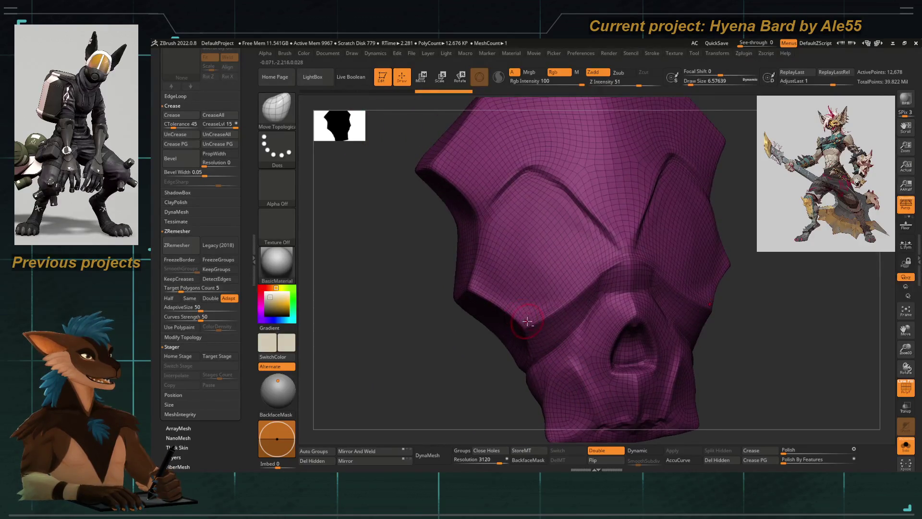
click(906, 391)
mouse_move(502, 313)
mouse_down()
mouse_move(478, 350)
mouse_move(497, 381)
mouse_up()
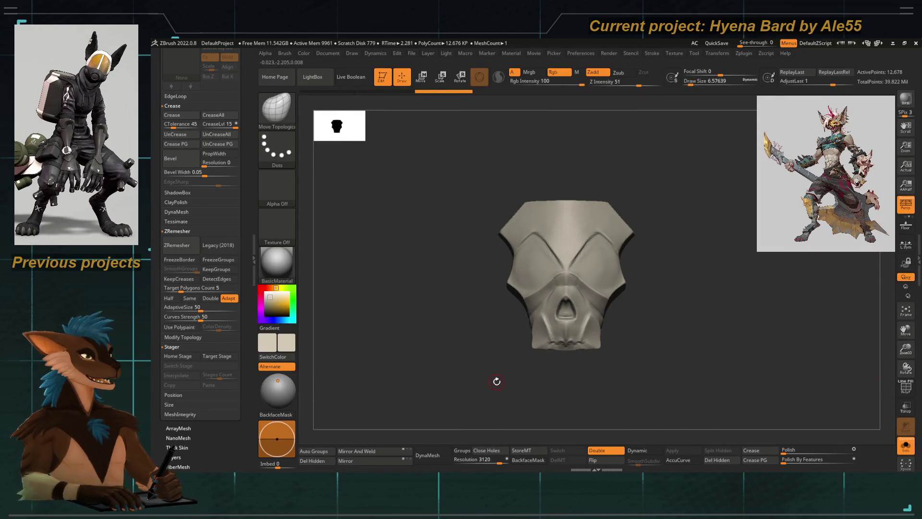
drag(466, 332, 828, 417)
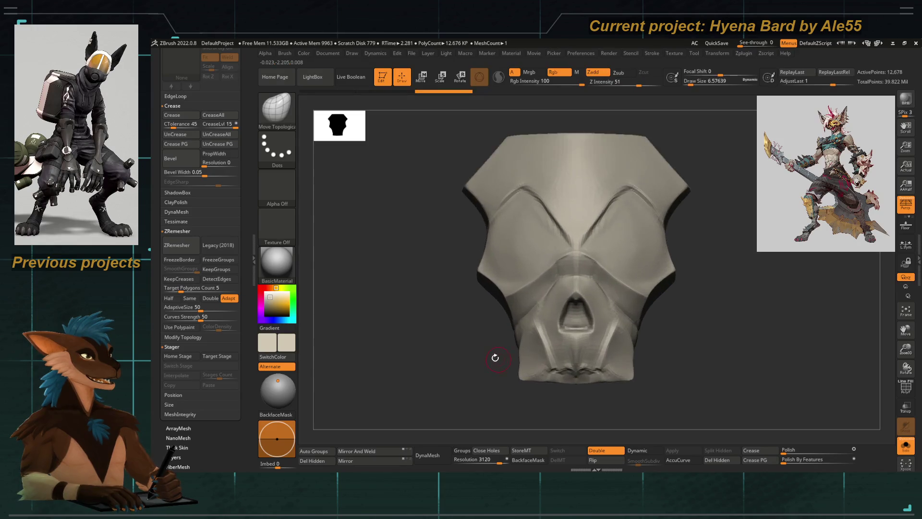
click(906, 389)
click(907, 389)
drag(245, 260, 263, 342)
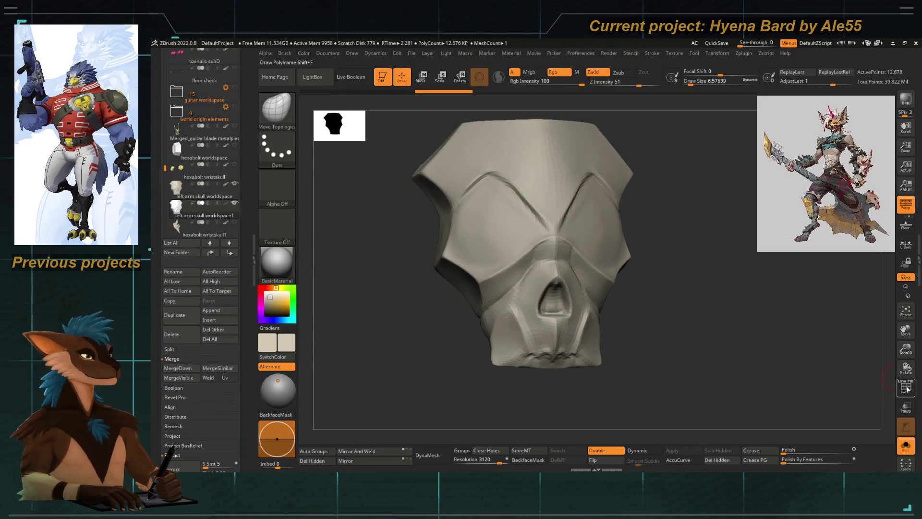
Step: Show the polygon wireframe and pick the ZModeler brush with the Inset polygon action
key(shift+f)
alt+drag(573, 229, 508, 261)
key(b)
key(z)
key(m)
key(space)
click(493, 222)
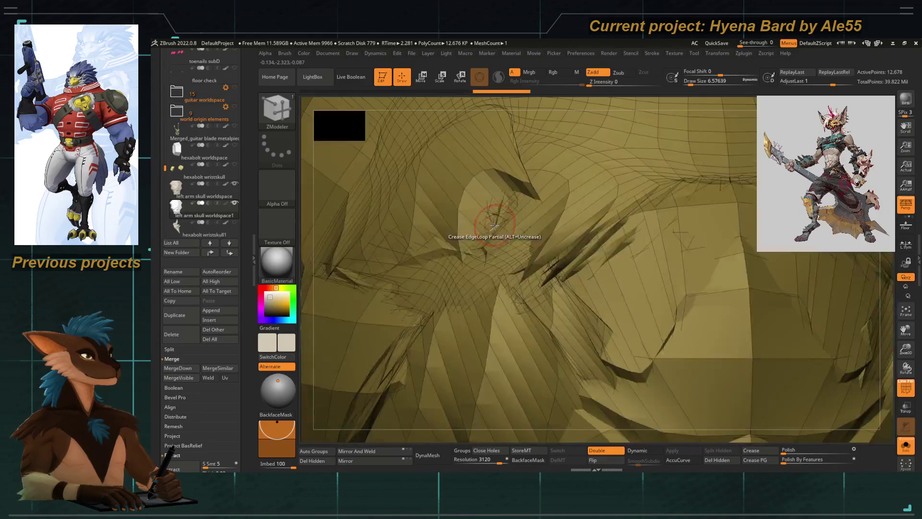
key(ctrl+z)
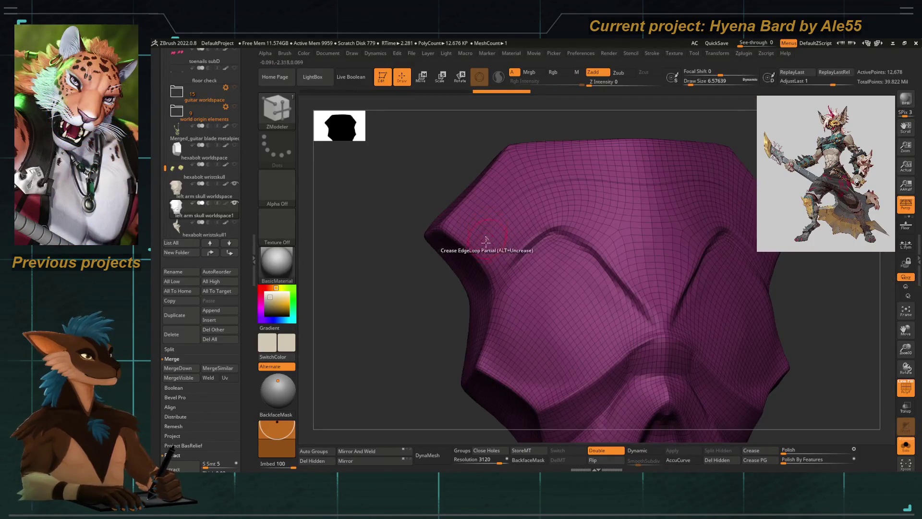
Step: Orbit around the remeshed mask to inspect its surface and top edge
right_drag(486, 238, 449, 356)
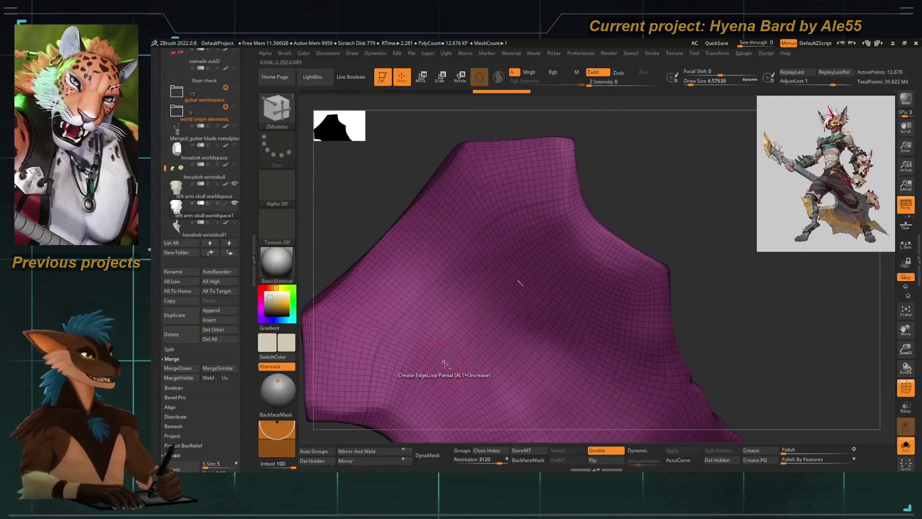
right_drag(617, 206, 474, 254)
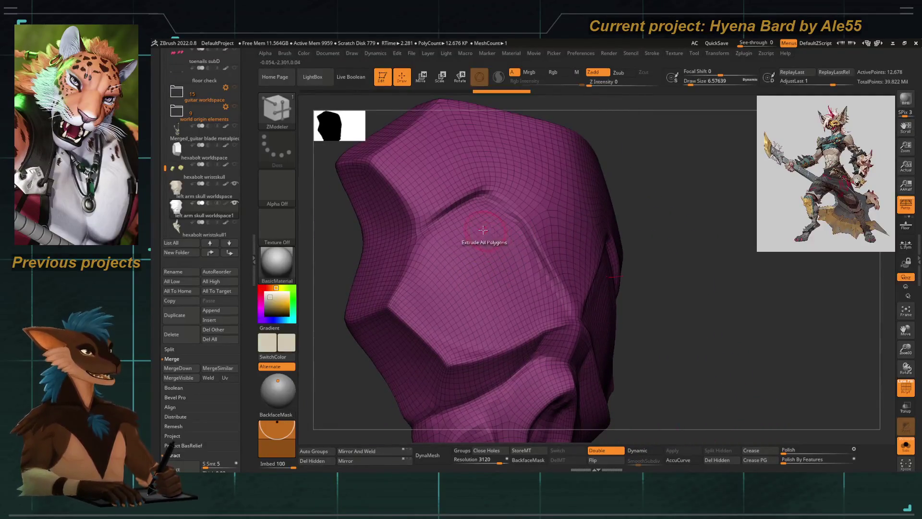
mouse_move(478, 265)
right_down()
mouse_move(520, 211)
mouse_move(537, 303)
mouse_move(608, 297)
mouse_move(496, 184)
mouse_move(561, 349)
right_up()
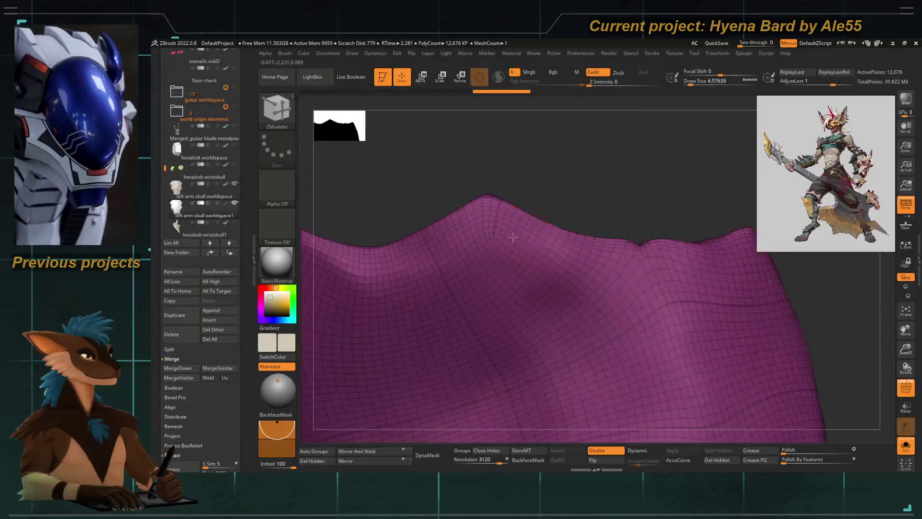
mouse_move(509, 283)
right_down()
mouse_move(449, 322)
mouse_move(387, 315)
right_up()
Step: Turn off PolyF and disable Solo so the horn, fangs and eye pieces reappear
key(f)
click(892, 391)
right_drag(449, 325, 483, 316)
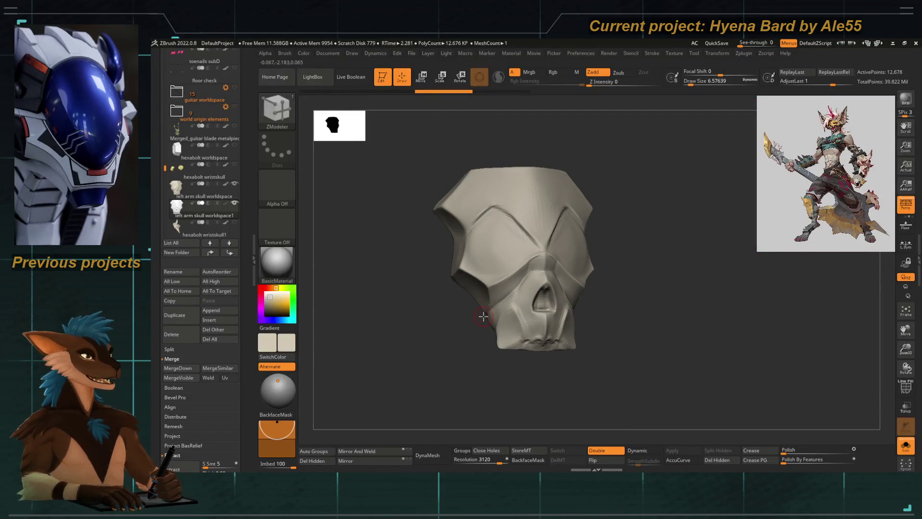
scroll(201, 216, down, 2)
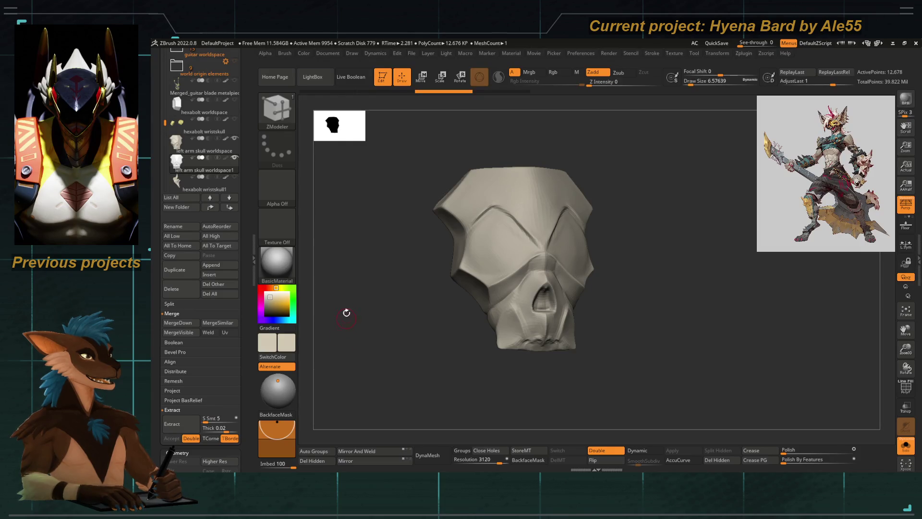
scroll(250, 292, down, 5)
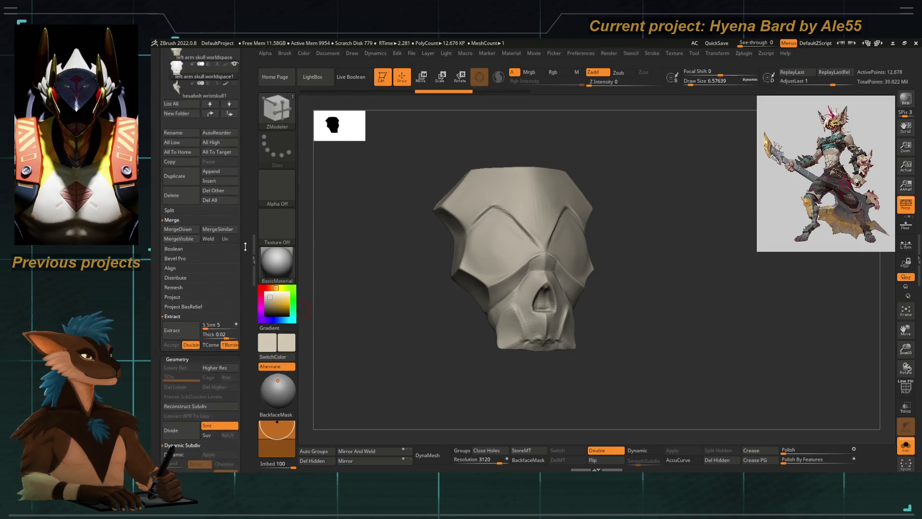
scroll(247, 254, up, 4)
scroll(247, 264, up, 3)
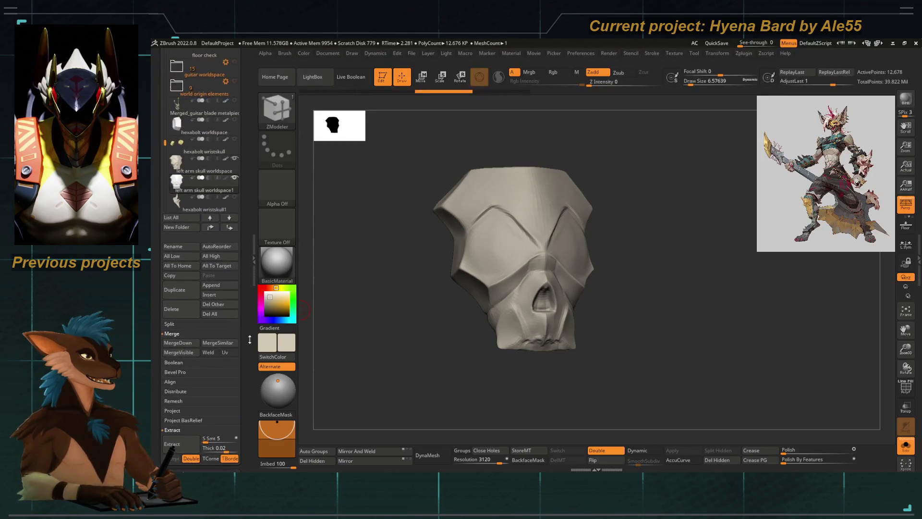
click(905, 445)
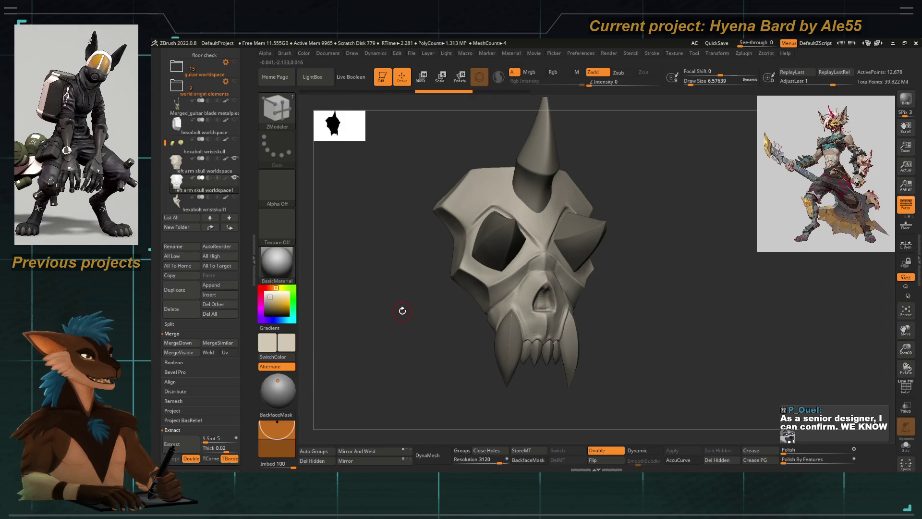
Step: Preview the front view with Dynamic subdivision, then turn it back off
shift+drag(402, 313, 395, 315)
key(d)
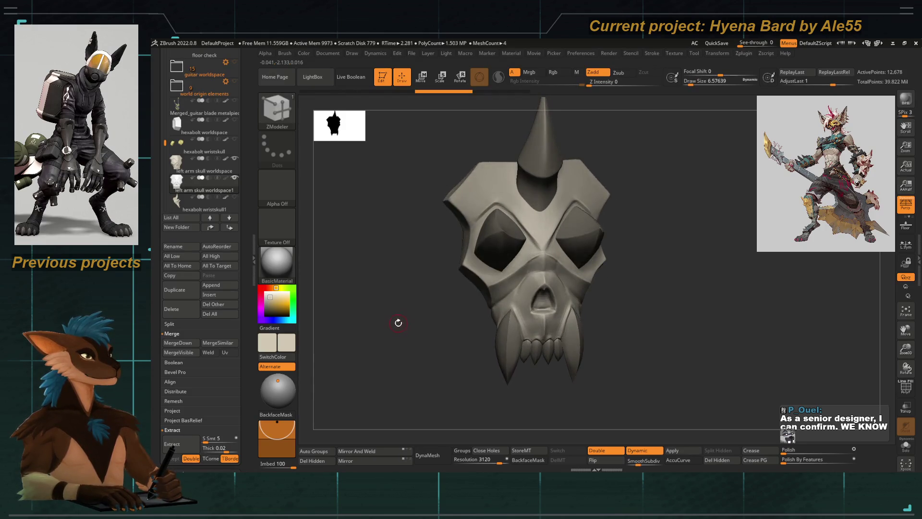
key(shift+d)
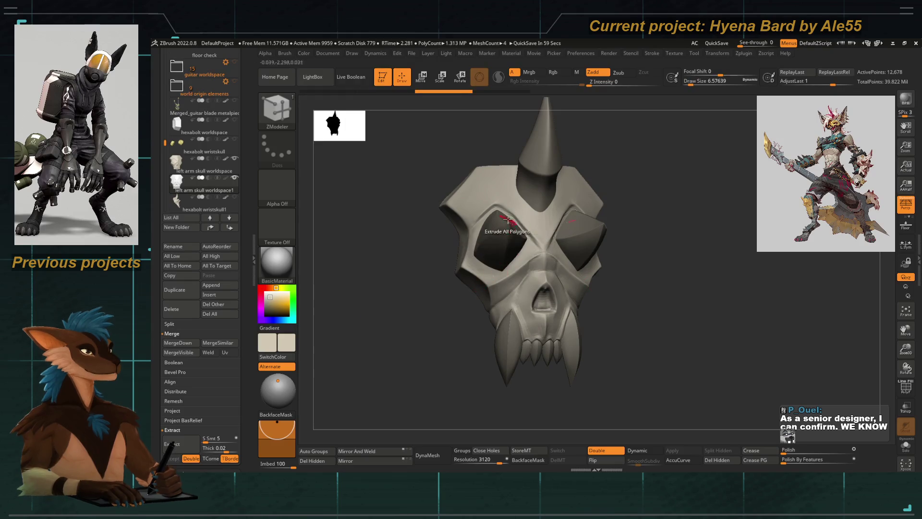
alt+drag(353, 302, 357, 314)
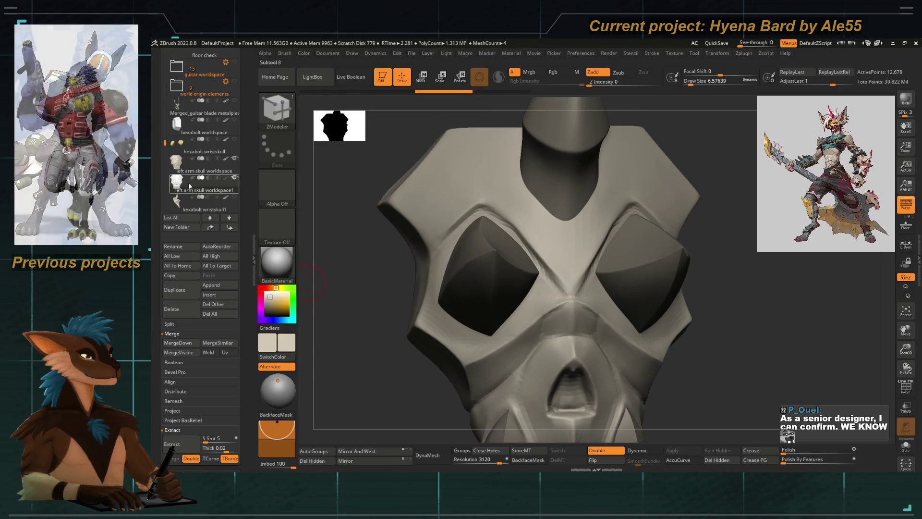
Step: Switch to visibility set V3 and make the dense 281,558-polygon skull subtool active
mouse_move(232, 180)
scroll(212, 144, up, 5)
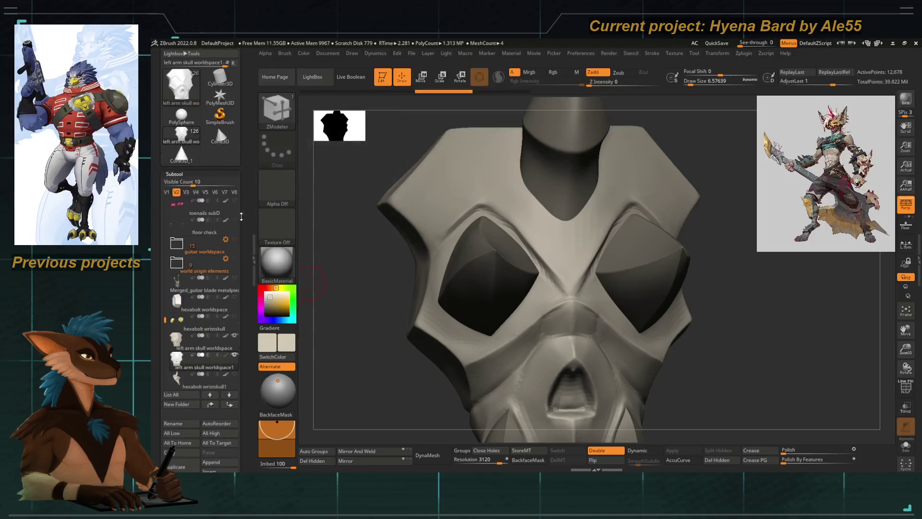
click(186, 192)
click(181, 361)
click(180, 341)
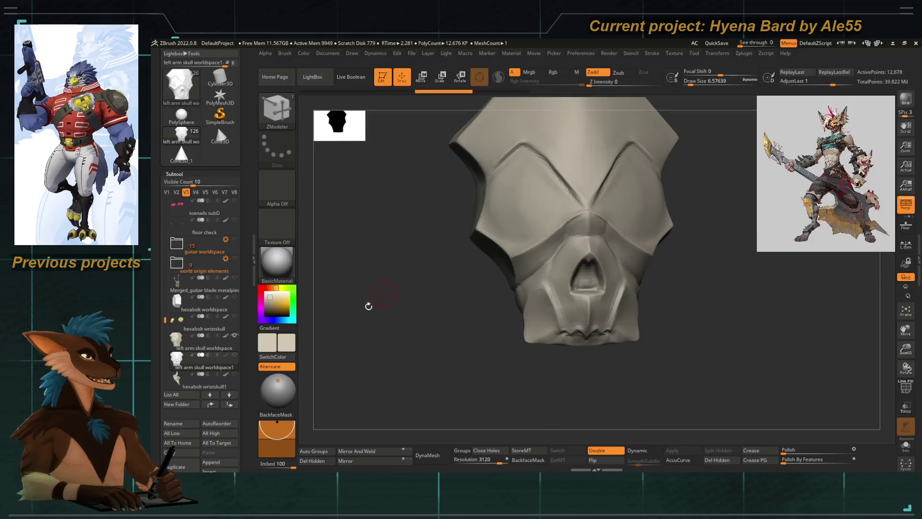
scroll(247, 284, down, 5)
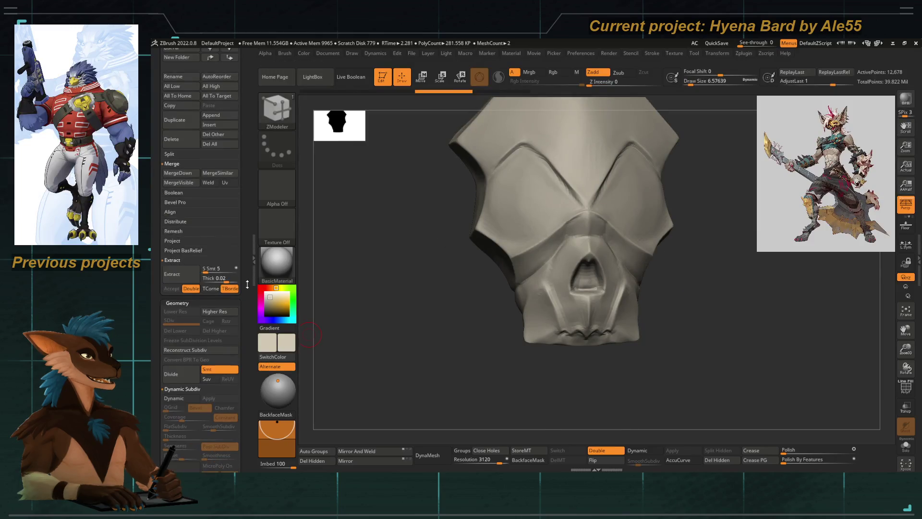
Step: Run ProjectAll onto the skull copy, accept the unmasked-mesh warning, and adjust the Dist value
click(171, 241)
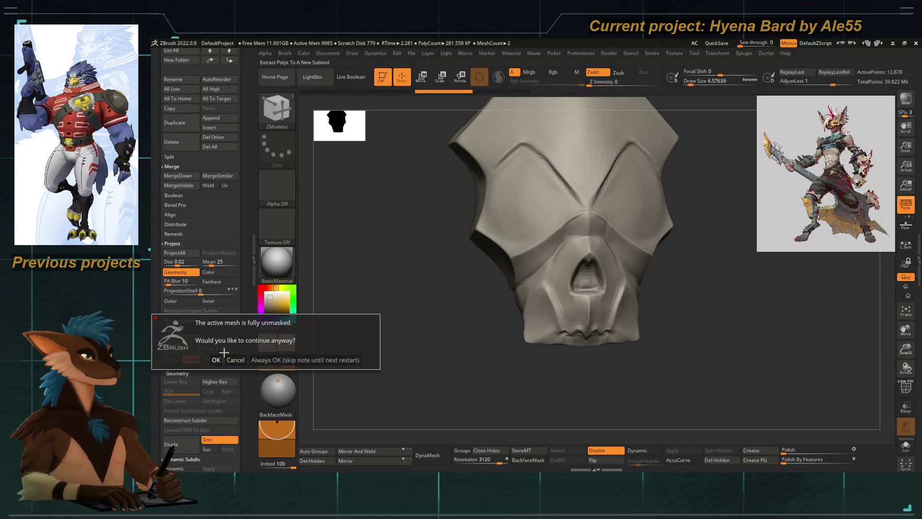
click(216, 359)
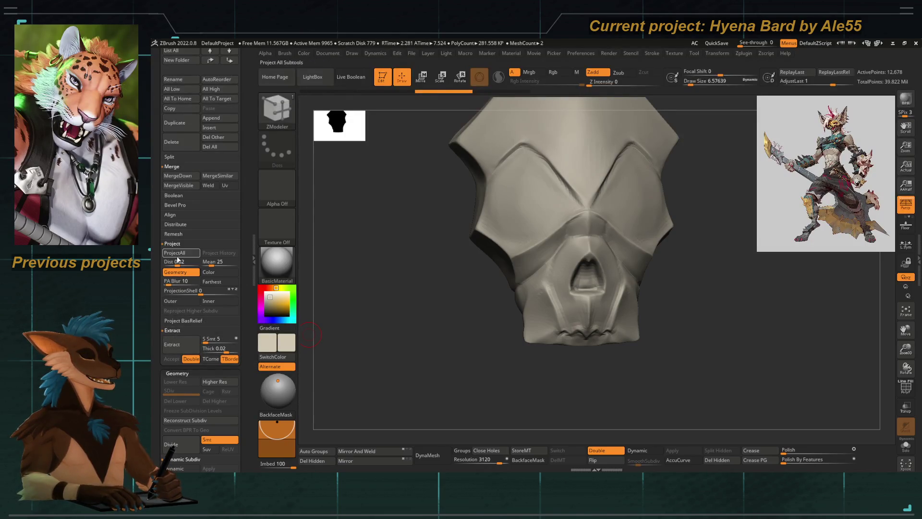
drag(403, 336, 391, 343)
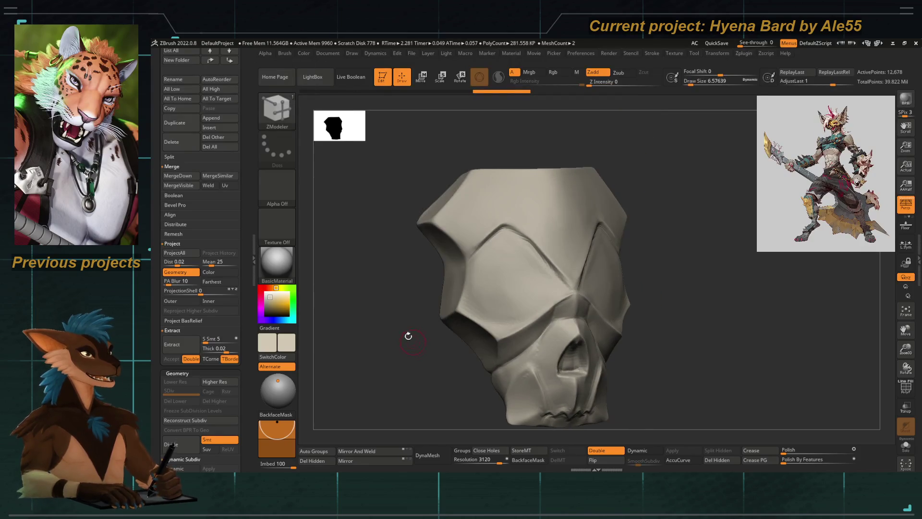
click(170, 262)
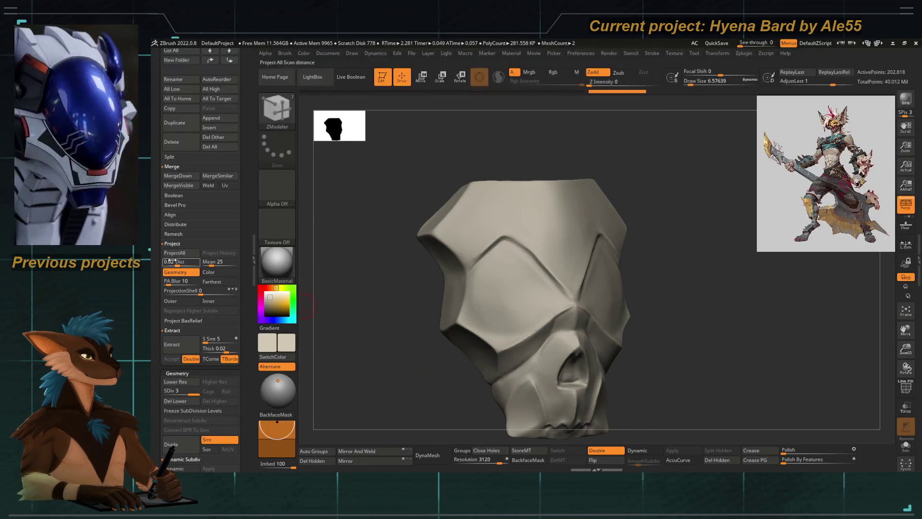
Step: Switch to hPolish and select the left arm skull worldspace1 subtool for editing
mouse_move(346, 288)
mouse_down()
mouse_move(382, 304)
mouse_move(409, 263)
mouse_move(499, 278)
mouse_move(445, 308)
mouse_move(567, 244)
mouse_move(467, 278)
mouse_up()
key(b)
key(h)
key(p)
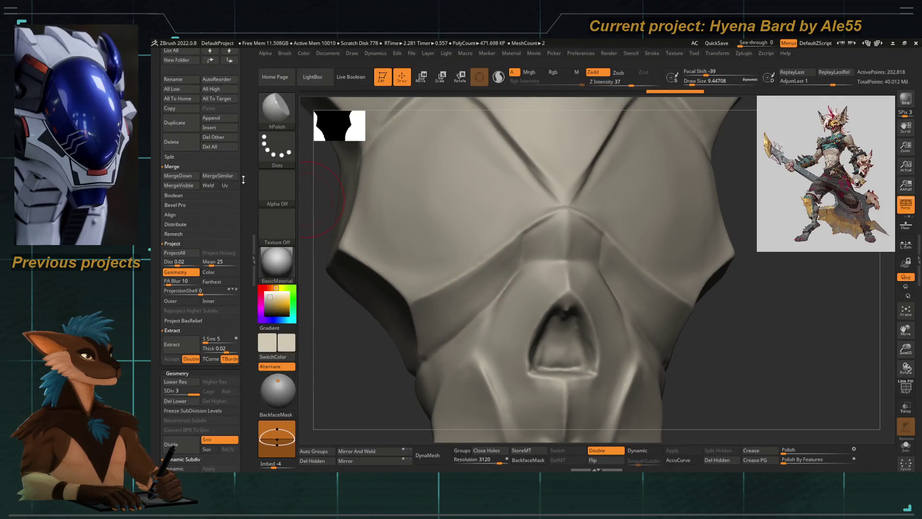
scroll(244, 180, up, 3)
scroll(243, 245, up, 3)
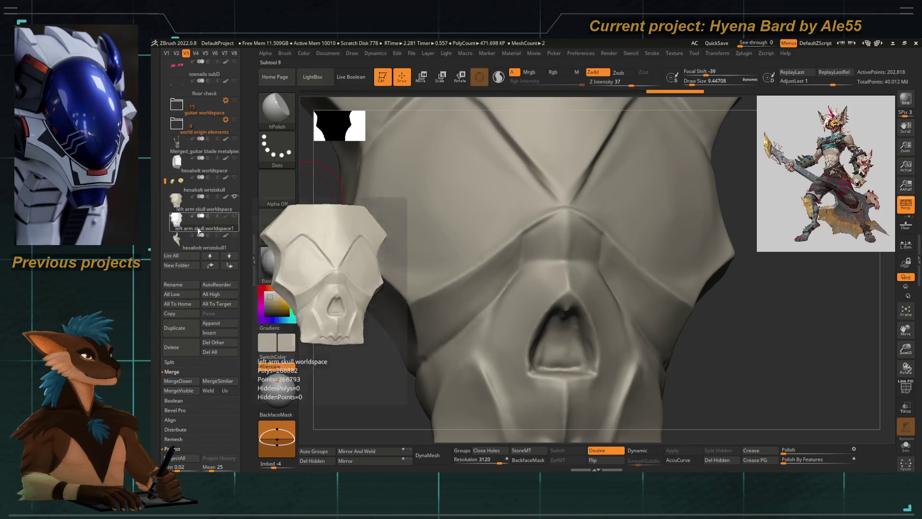
drag(346, 336, 531, 223)
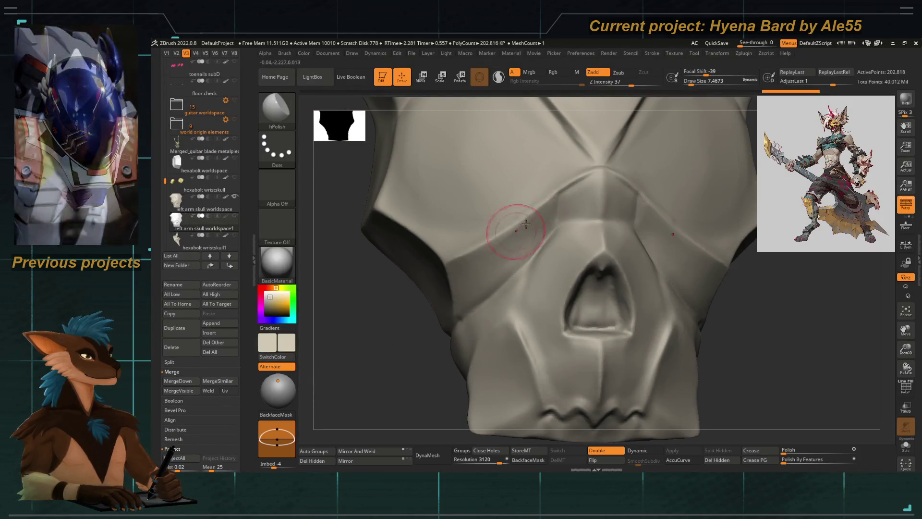
click(226, 222)
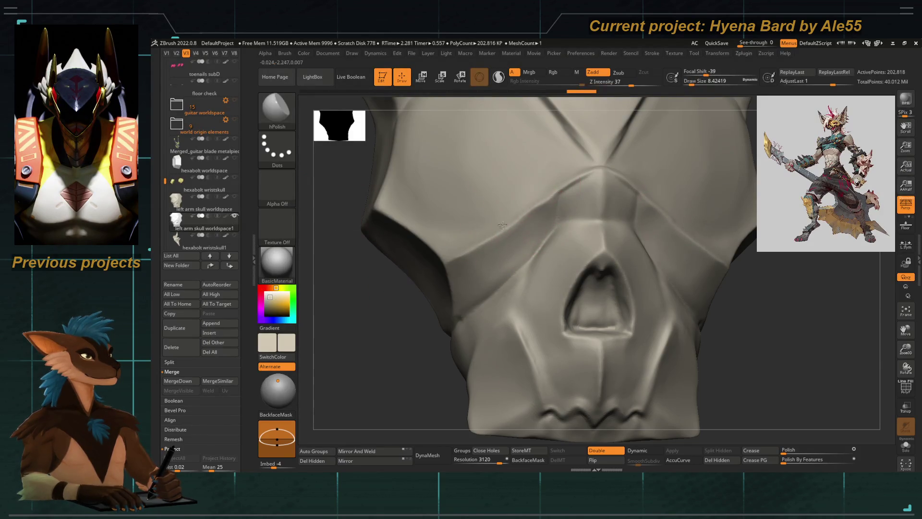
Step: Shift-smooth beside the eye-socket crease, then deepen the crease running up and left
key(shift)
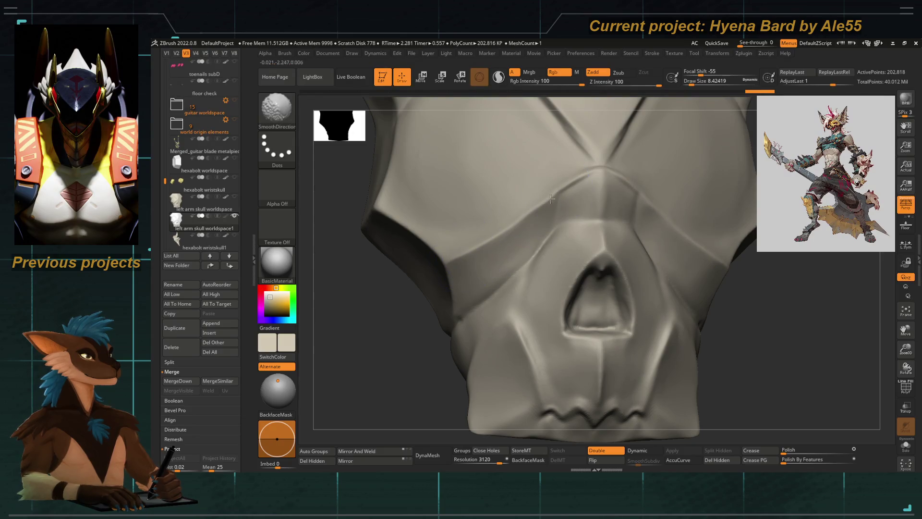
right_drag(556, 192, 409, 242)
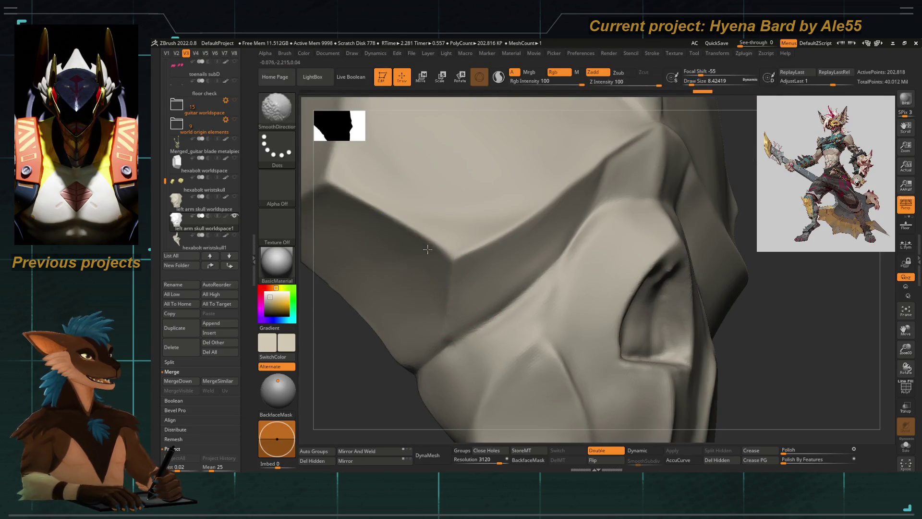
drag(452, 295, 473, 329)
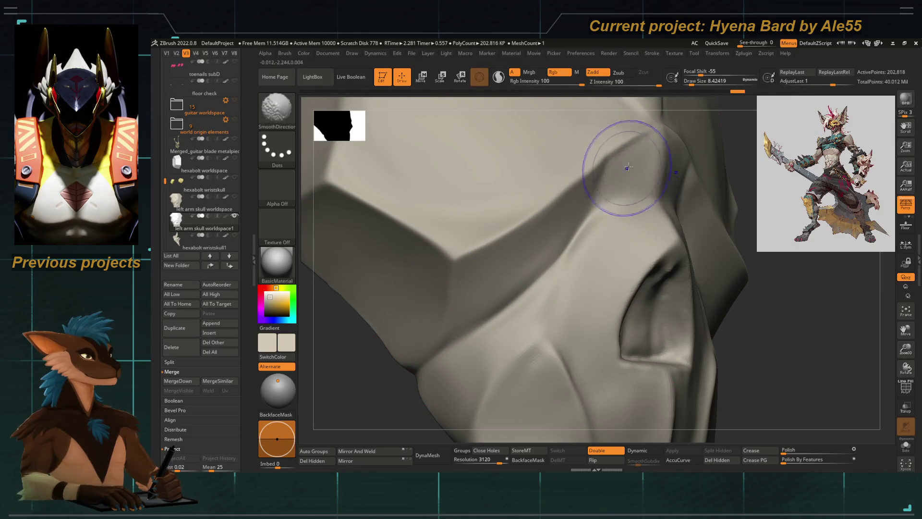
right_drag(587, 205, 607, 212)
right_drag(508, 100, 597, 222)
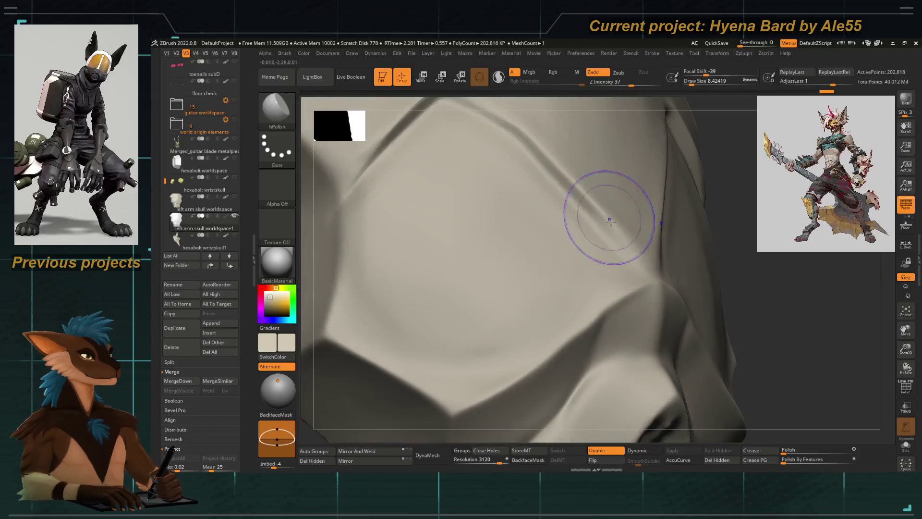
right_drag(572, 186, 601, 218)
drag(601, 218, 455, 153)
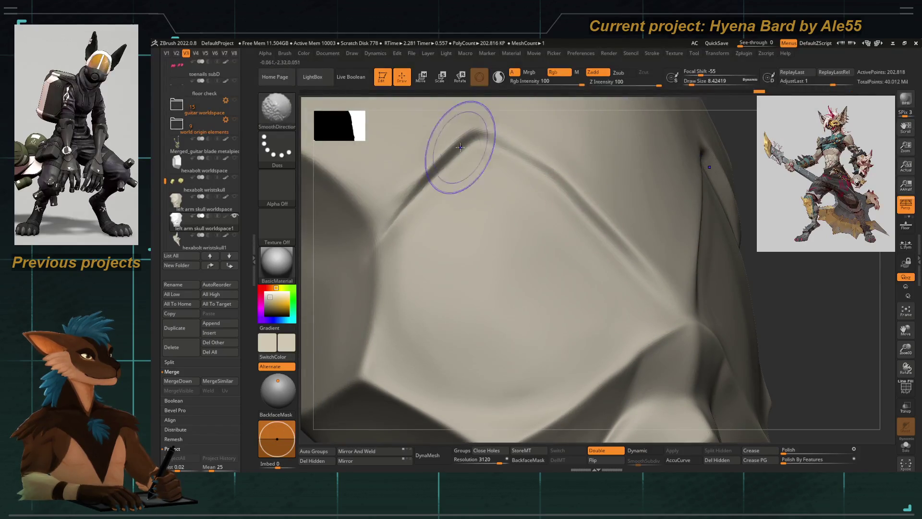
Step: Frame the skull and polish flat the ridge beside the nose hole
key(b)
key(h)
key(p)
key(f)
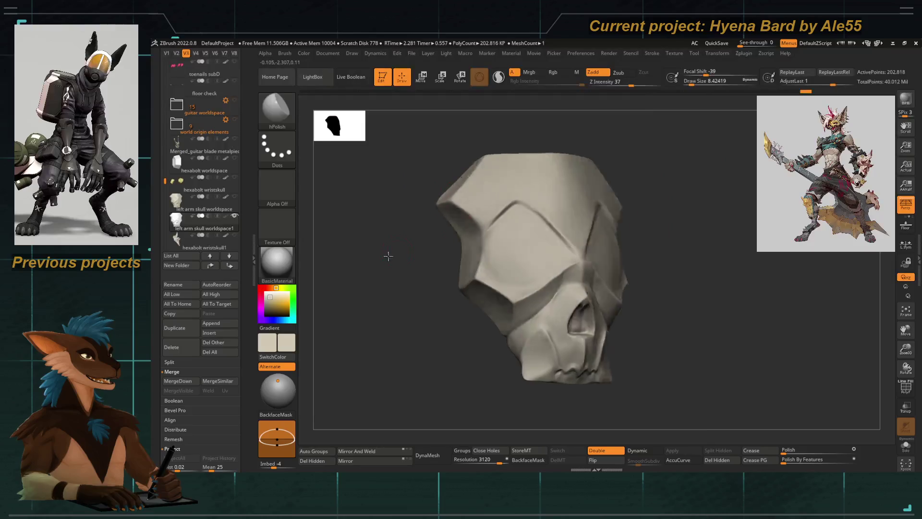
right_drag(390, 253, 526, 169)
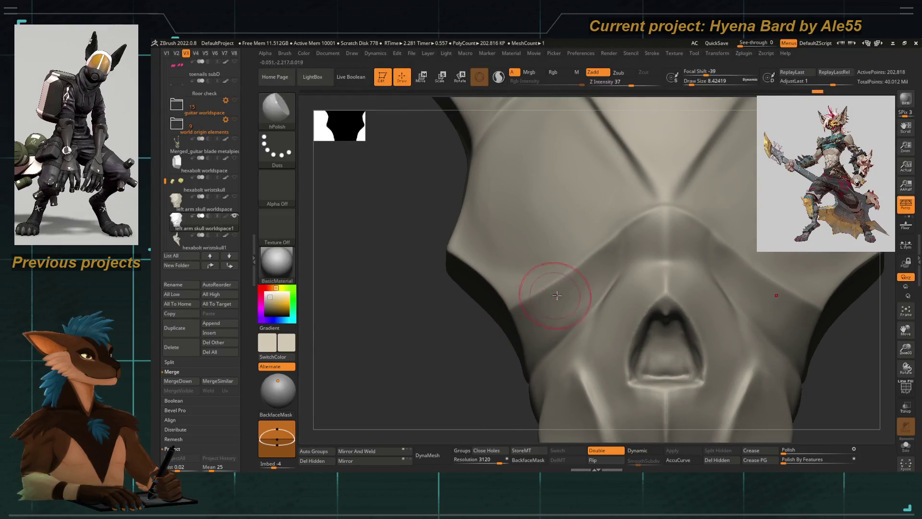
mouse_move(552, 293)
right_down()
mouse_move(525, 287)
mouse_move(582, 267)
right_up()
mouse_move(449, 339)
right_down()
mouse_move(652, 256)
mouse_move(528, 288)
mouse_move(453, 360)
right_up()
key(b)
key(h)
key(p)
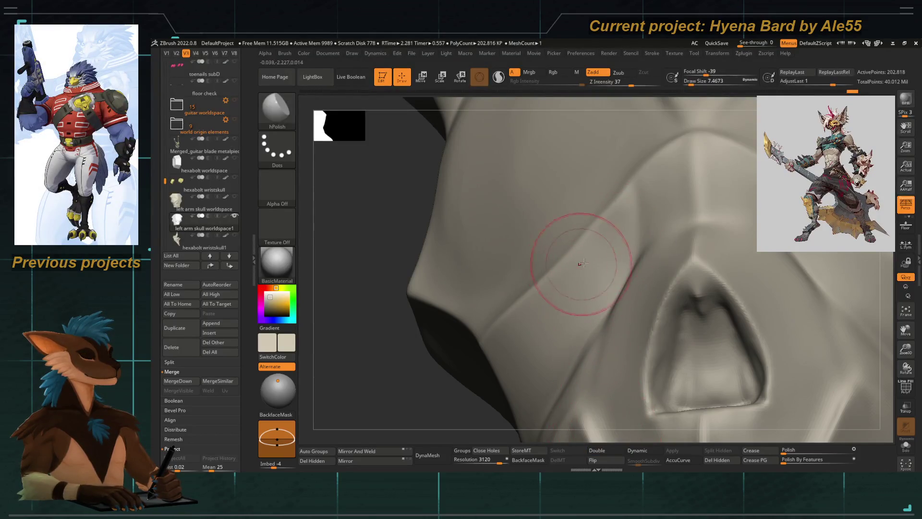
right_drag(494, 342, 536, 262)
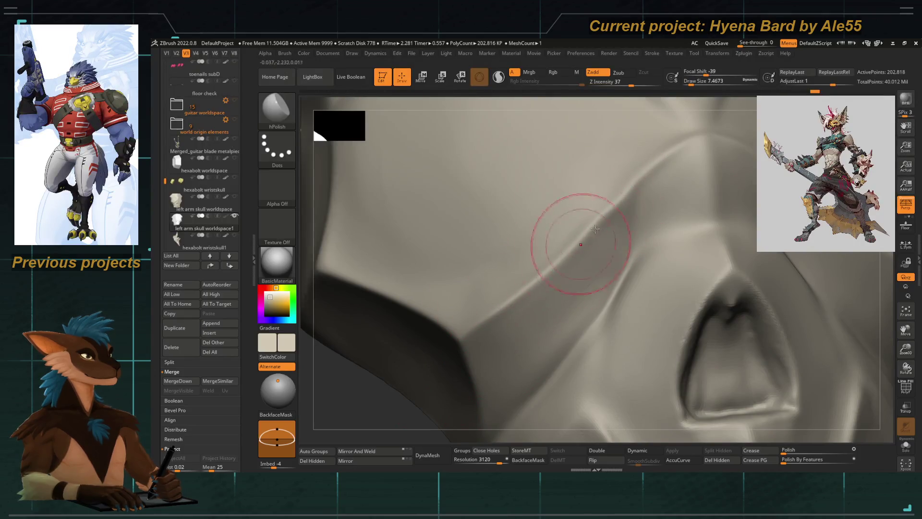
drag(696, 144, 633, 192)
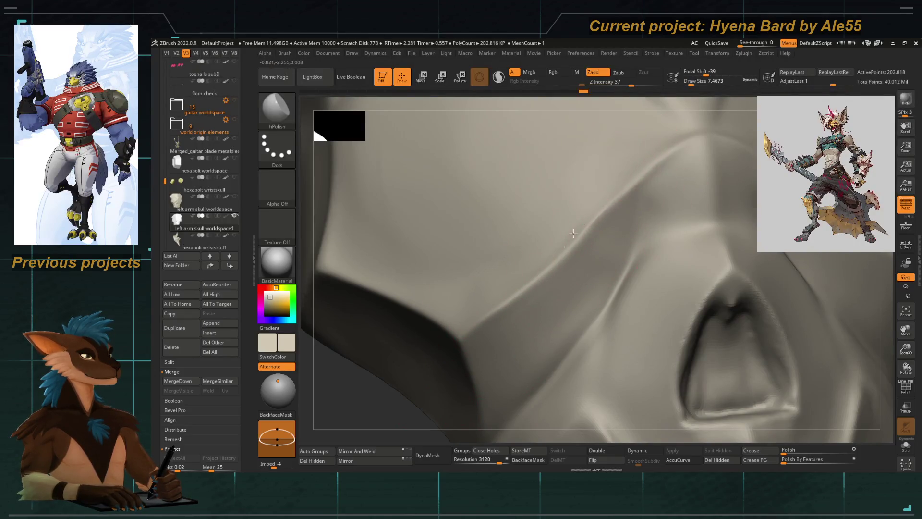
key(shift)
Step: Polish and smooth the upper cheek ridge, nearby planes and central facet
mouse_move(627, 170)
right_down()
mouse_move(435, 286)
mouse_move(423, 261)
mouse_move(412, 338)
mouse_move(412, 313)
right_up()
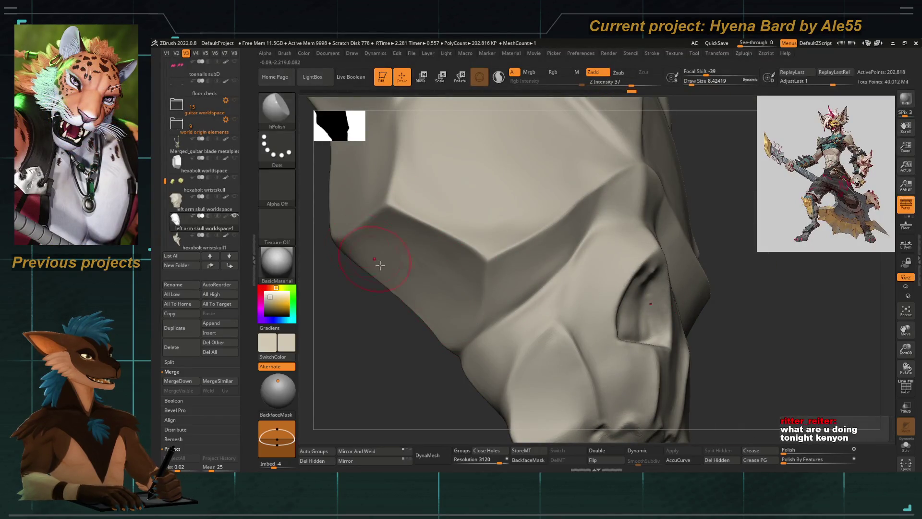
mouse_move(356, 245)
right_down()
mouse_move(364, 274)
mouse_move(472, 277)
right_up()
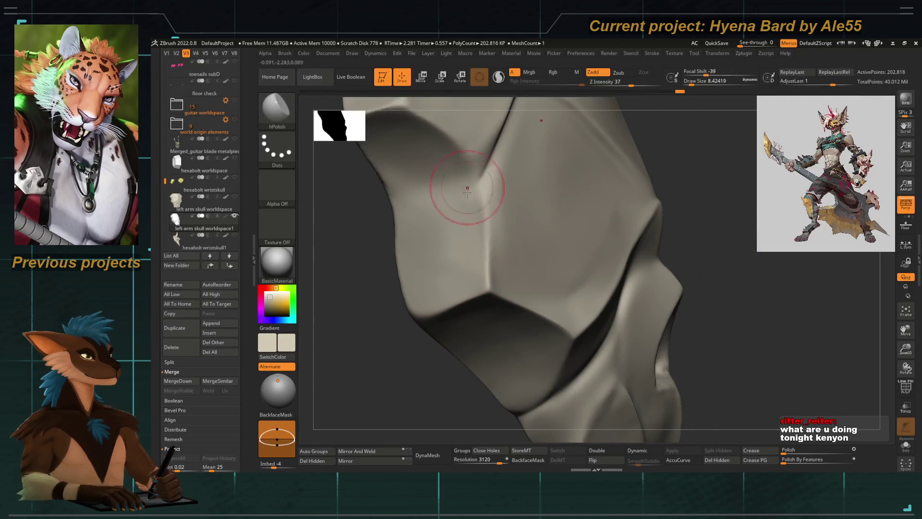
drag(499, 268, 504, 192)
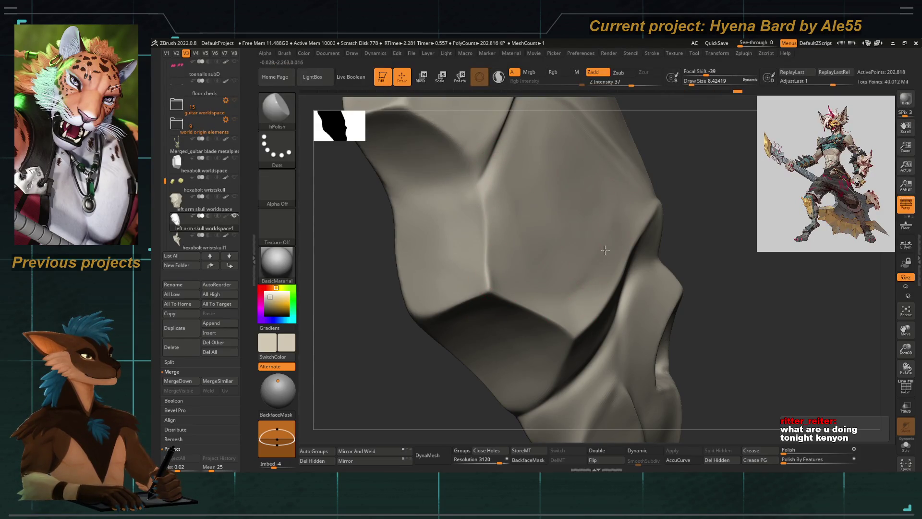
shift+drag(560, 291, 583, 312)
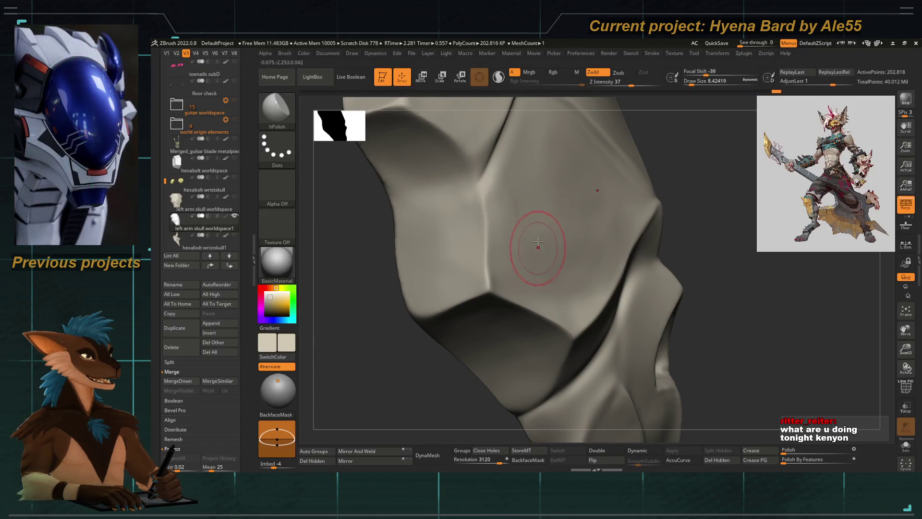
key(space)
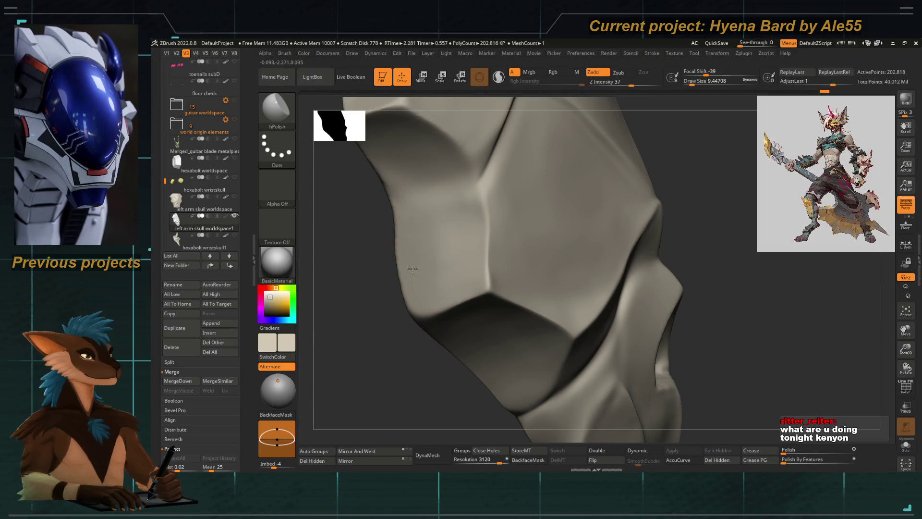
shift+drag(408, 202, 431, 236)
drag(473, 257, 500, 243)
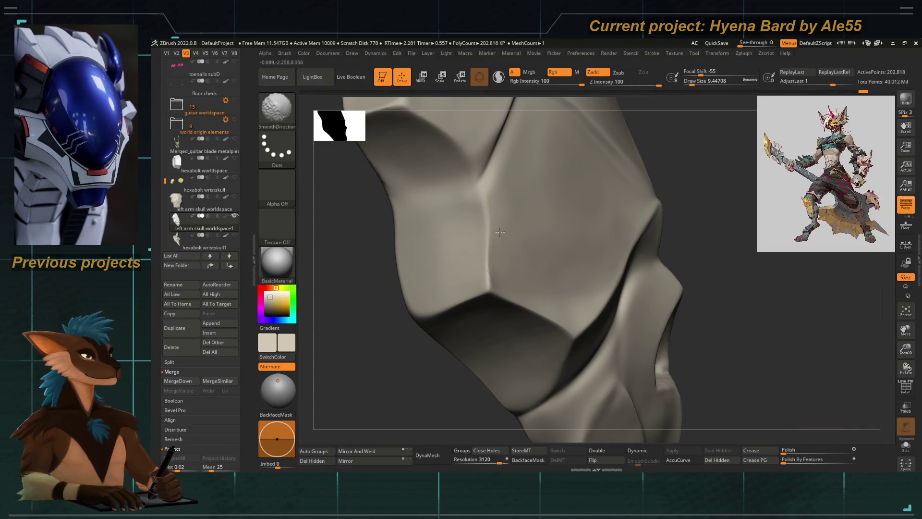
key(shift)
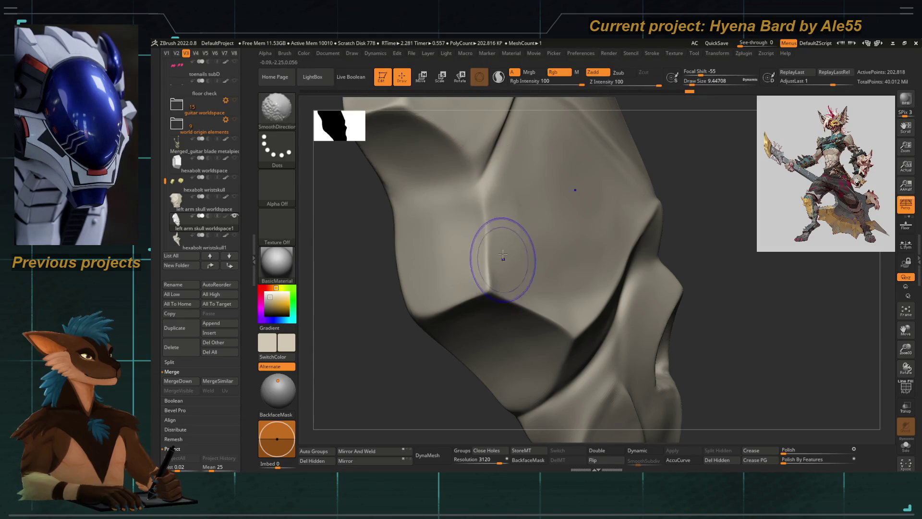
Step: Orbit around the piece to inspect its top edge, side face and upper plane
drag(527, 209, 391, 248)
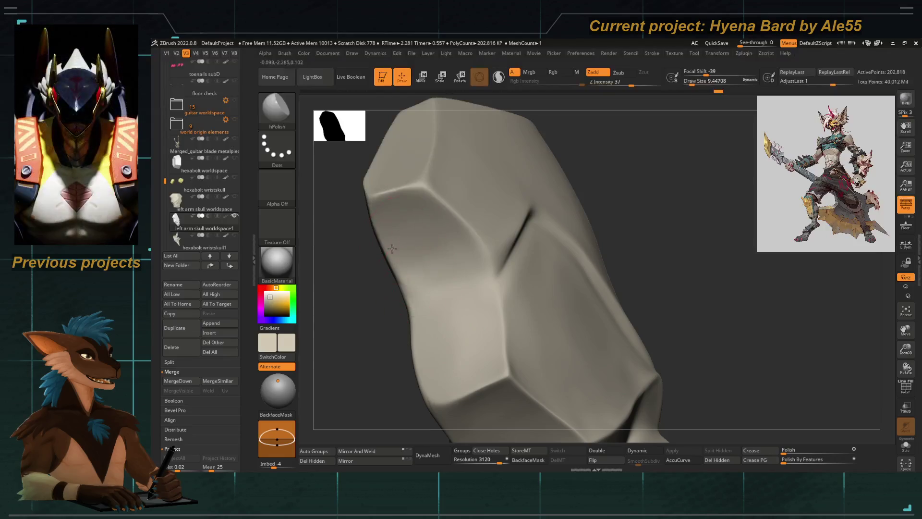
key(shift)
drag(381, 246, 463, 278)
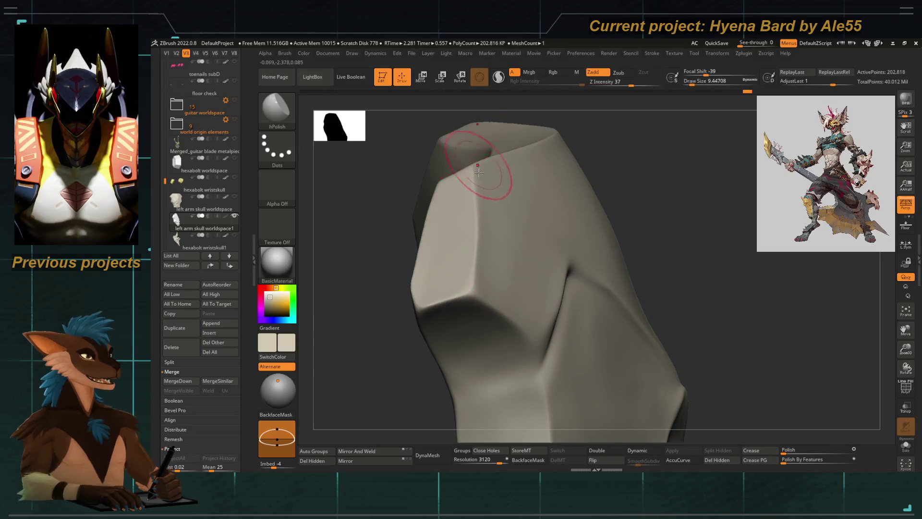
drag(478, 167, 453, 254)
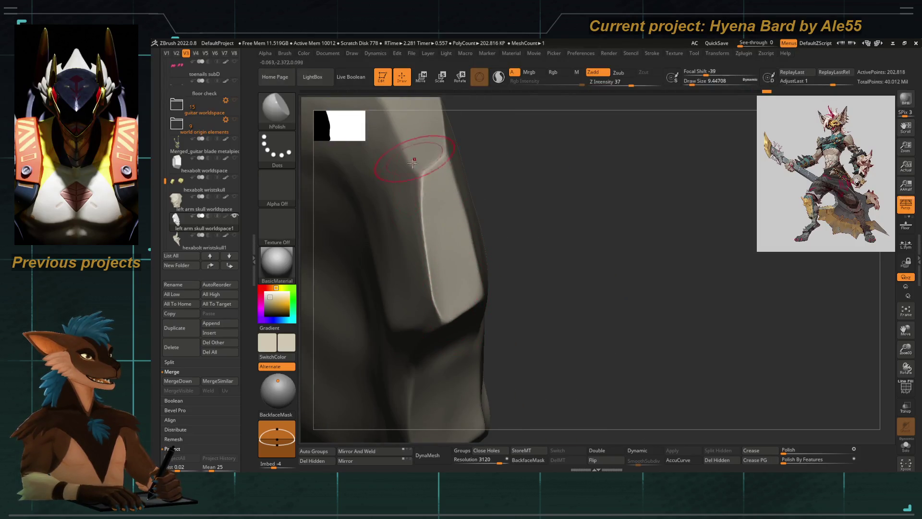
drag(524, 251, 442, 278)
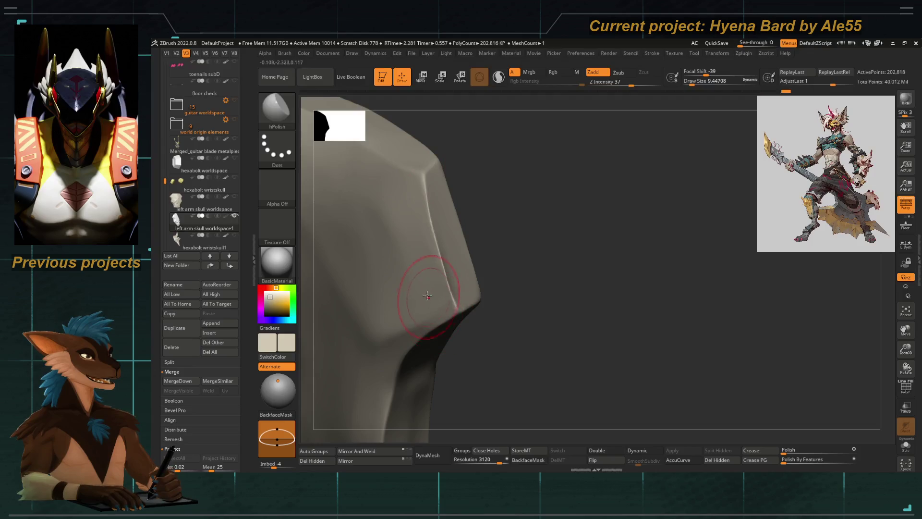
drag(391, 208, 436, 170)
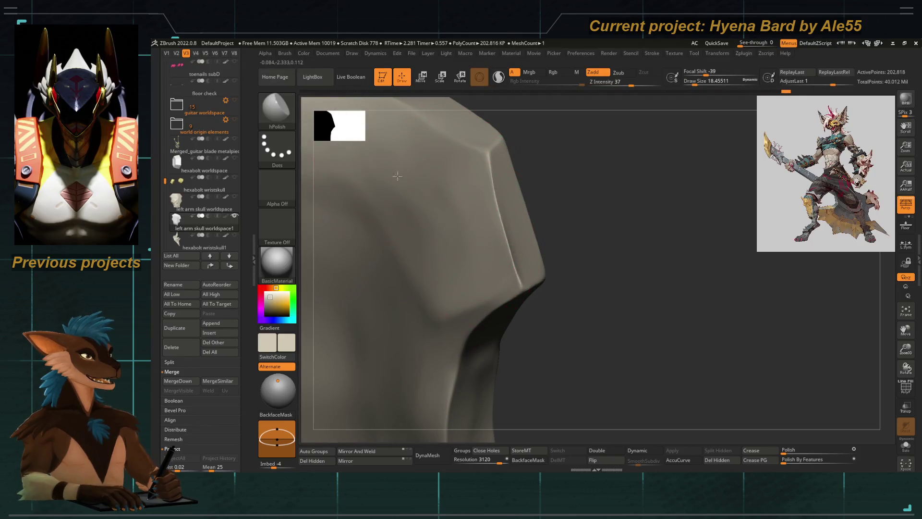
drag(432, 247, 387, 190)
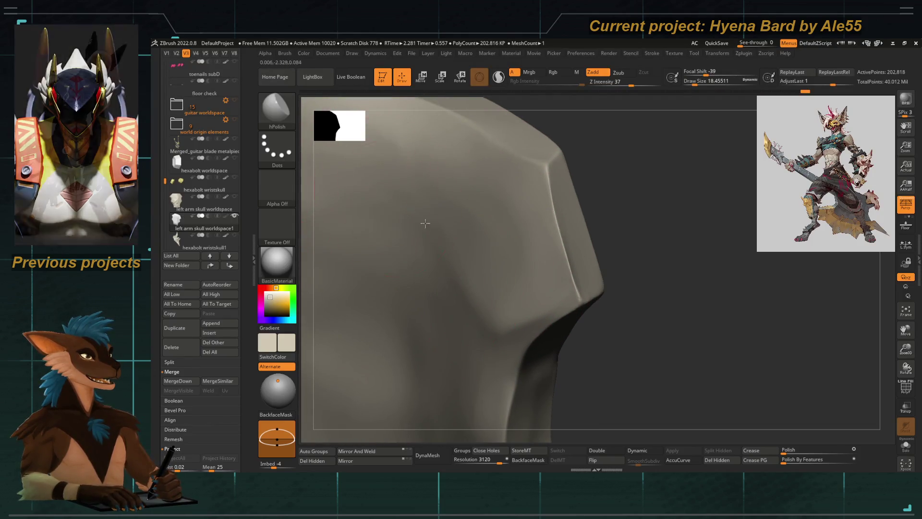
drag(470, 223, 431, 189)
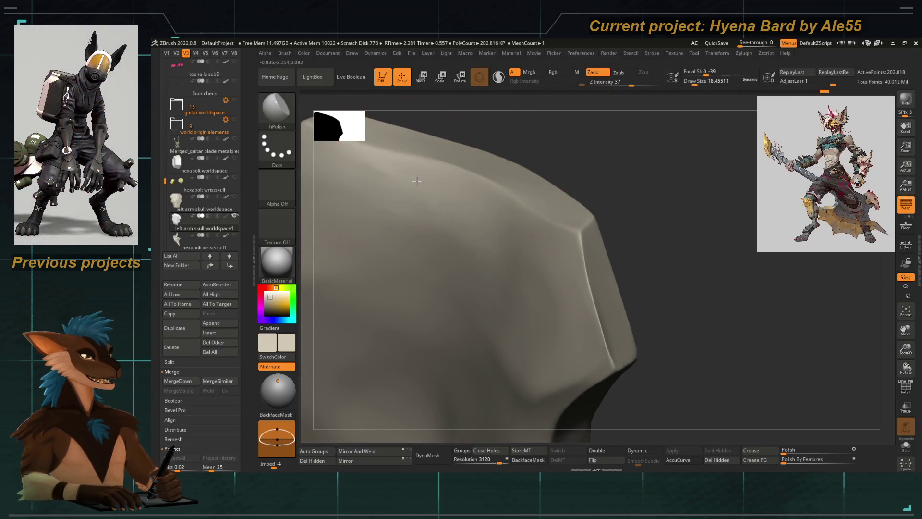
drag(505, 224, 387, 198)
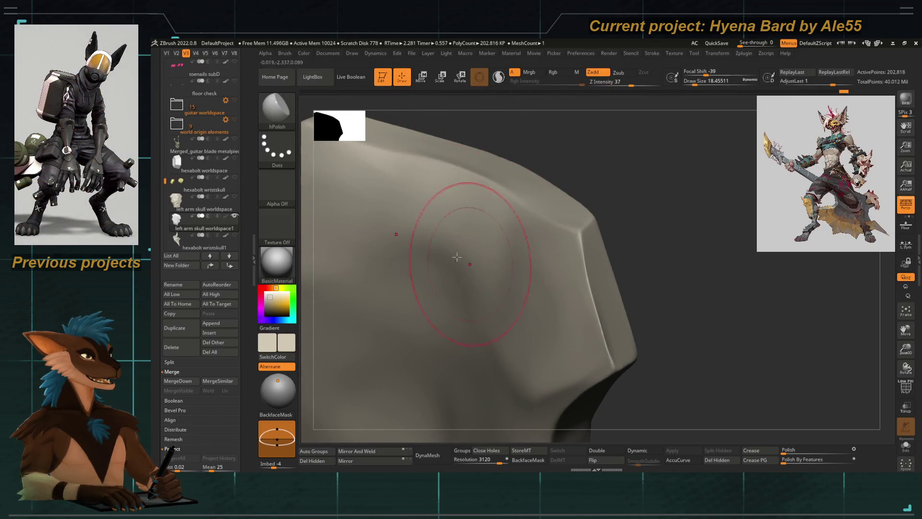
mouse_move(486, 147)
mouse_down()
mouse_move(474, 196)
mouse_move(515, 288)
mouse_up()
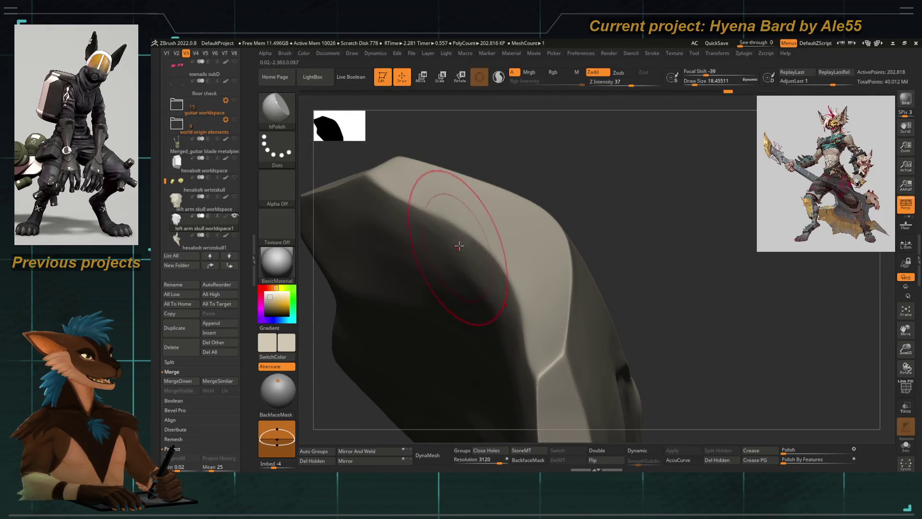
mouse_move(512, 363)
mouse_down()
mouse_move(519, 245)
mouse_move(603, 234)
mouse_move(473, 189)
mouse_move(556, 306)
mouse_up()
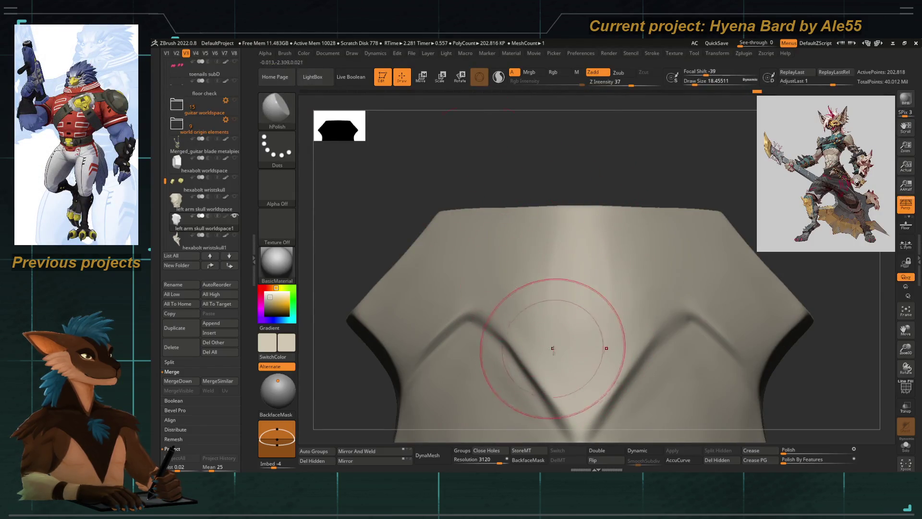
Step: Show the Merged_hair clump and PM3D_Cube3D1 subtools so the fangs and teeth reappear
key(f)
drag(422, 236, 405, 208)
scroll(469, 267, up, 3)
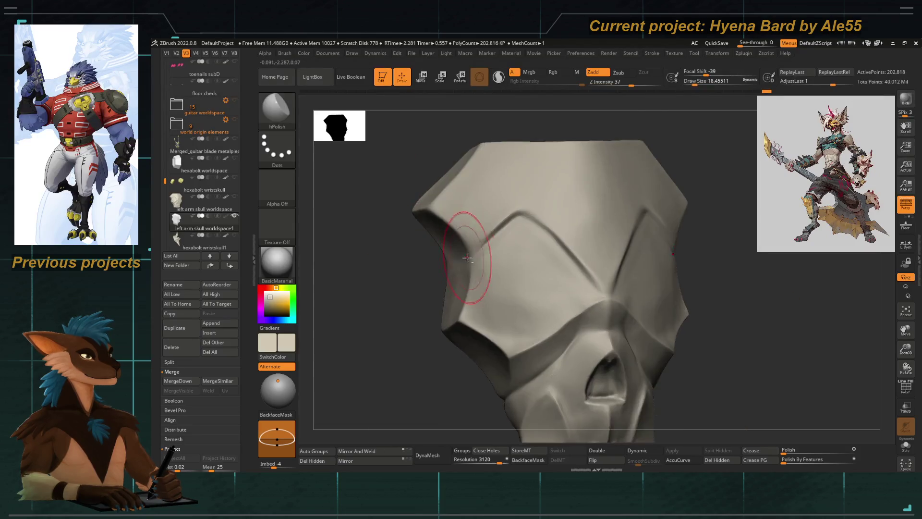
scroll(564, 166, up, 2)
alt+right_drag(563, 167, 555, 220)
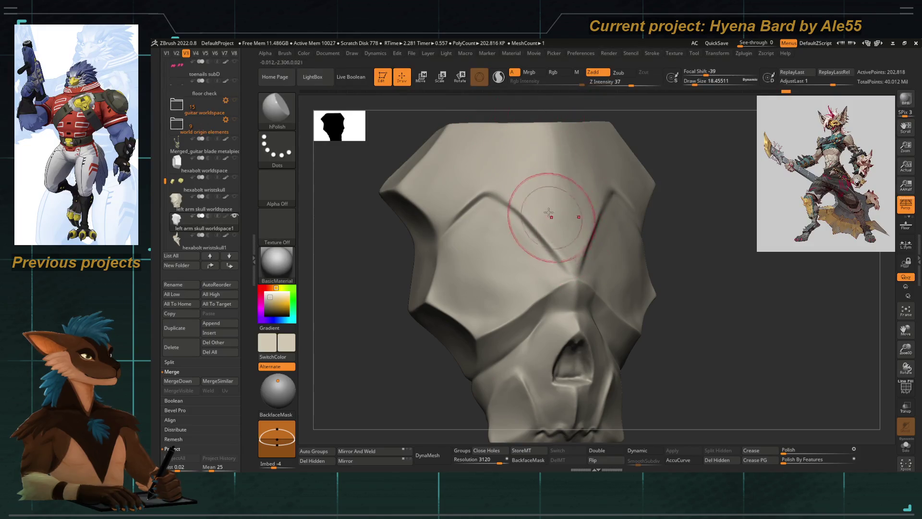
alt+right_drag(453, 112, 461, 43)
key(space)
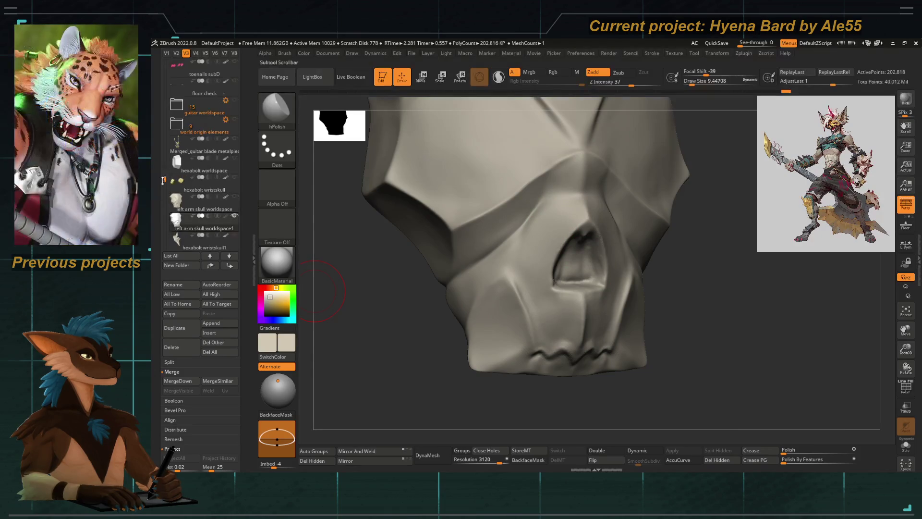
drag(164, 181, 164, 231)
click(235, 197)
click(234, 215)
Step: Switch to the Move Topological brush and set its size to about 21.6
right_drag(399, 303, 459, 259)
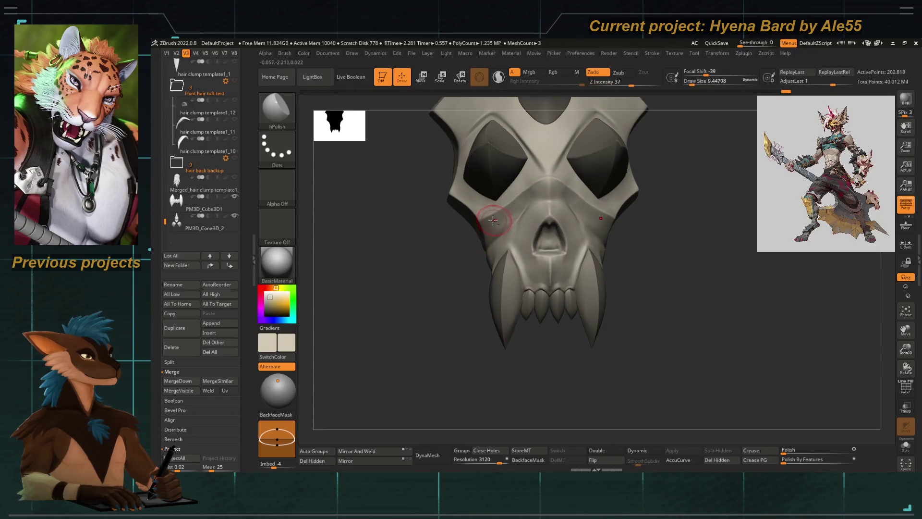
mouse_move(443, 319)
ctrl+right_down()
mouse_move(376, 274)
mouse_move(457, 299)
mouse_move(403, 327)
mouse_move(454, 279)
ctrl+right_up()
key(n)
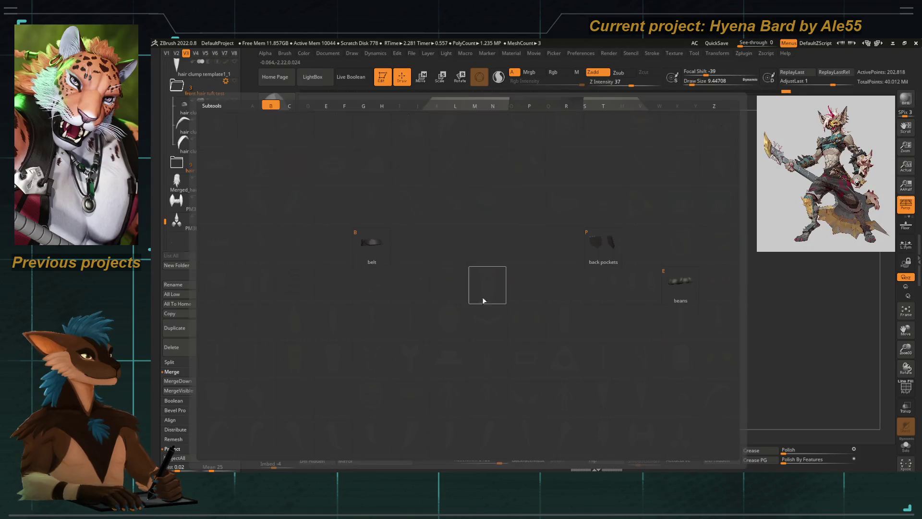
key(Escape)
key(b)
key(m)
key(t)
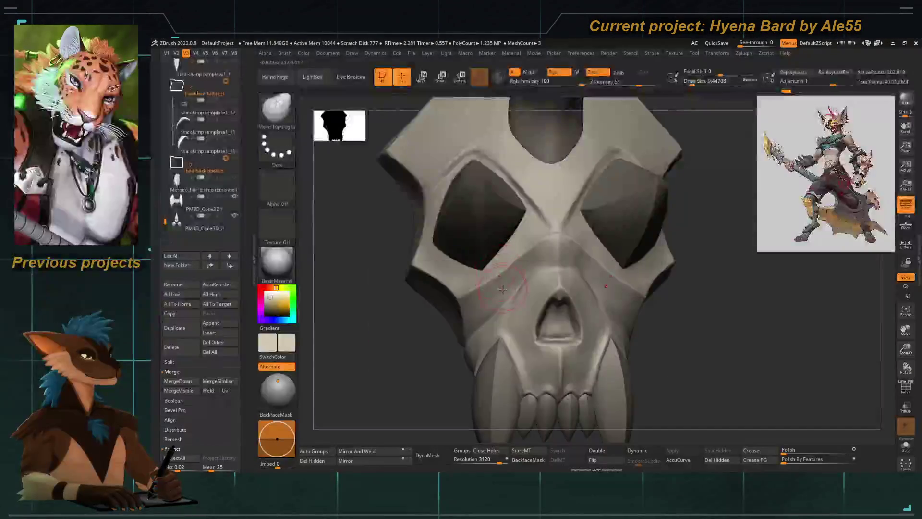
right_click(516, 255)
drag(510, 248, 521, 247)
right_click(513, 263)
key(Return)
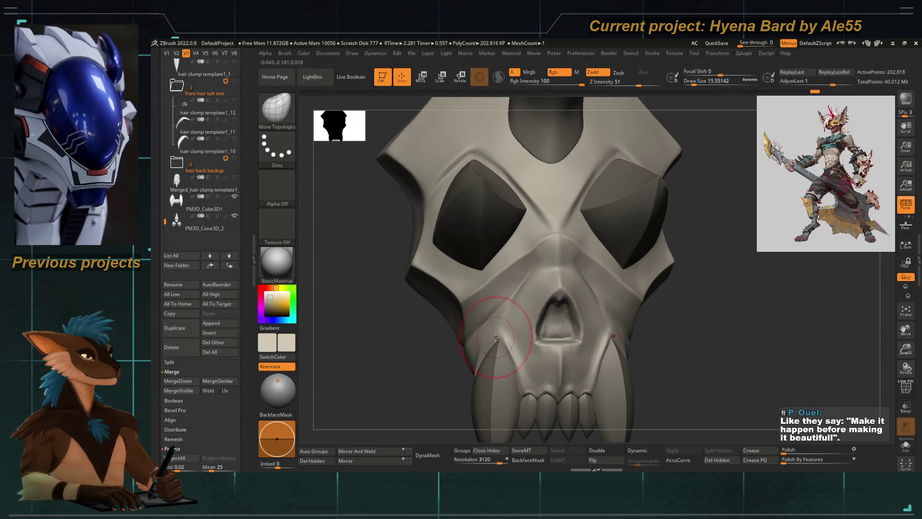
Step: Make the horn cone piece PM3D_Cone3D_2 the active subtool
right_drag(495, 337, 470, 274)
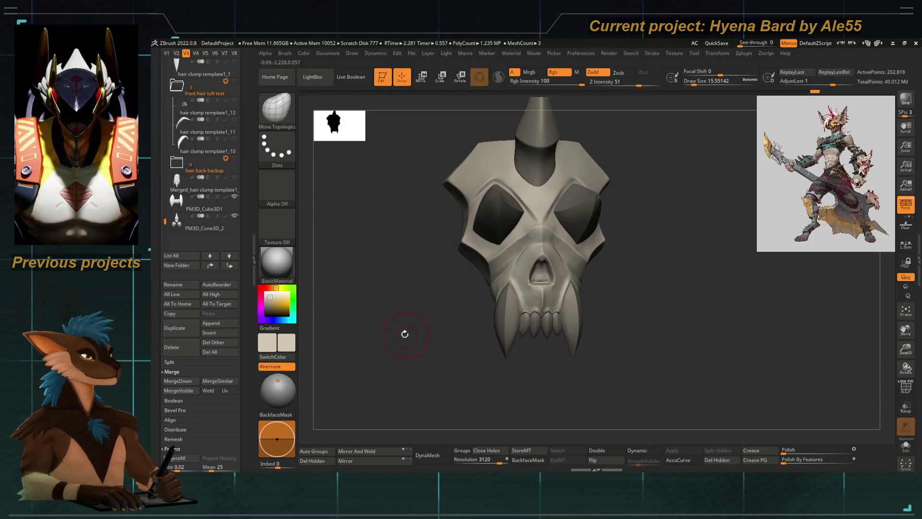
drag(390, 315, 400, 285)
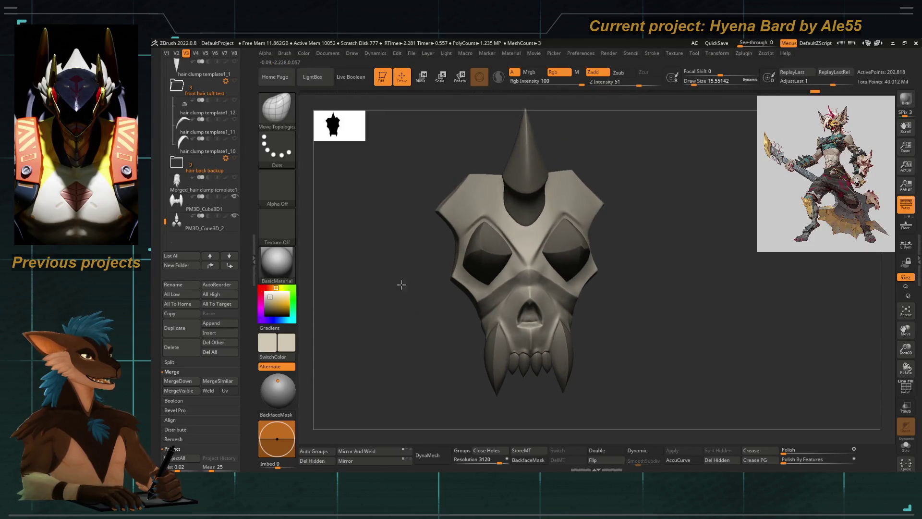
alt+click(442, 259)
Step: Pull the cone-shaped eye inserts downward and check them from below and the front
key(b)
key(v)
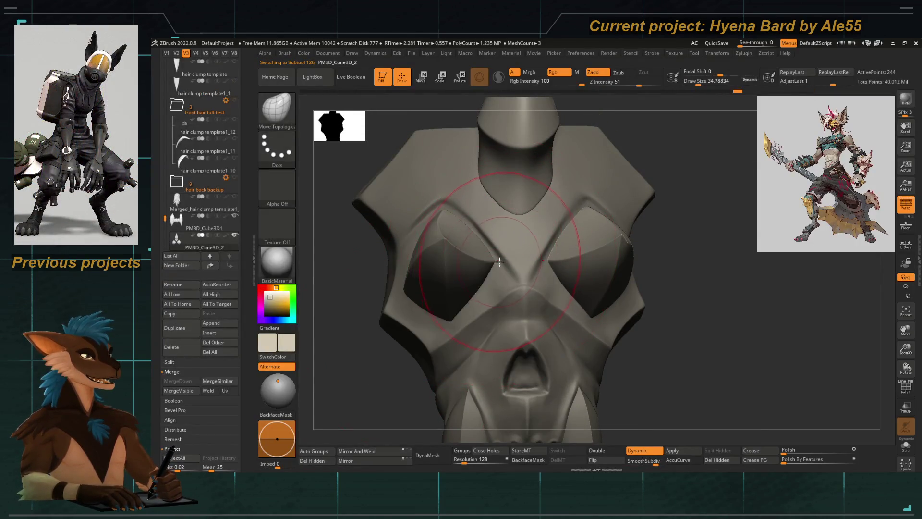
drag(499, 261, 503, 282)
drag(365, 363, 388, 360)
key(space)
drag(373, 258, 398, 240)
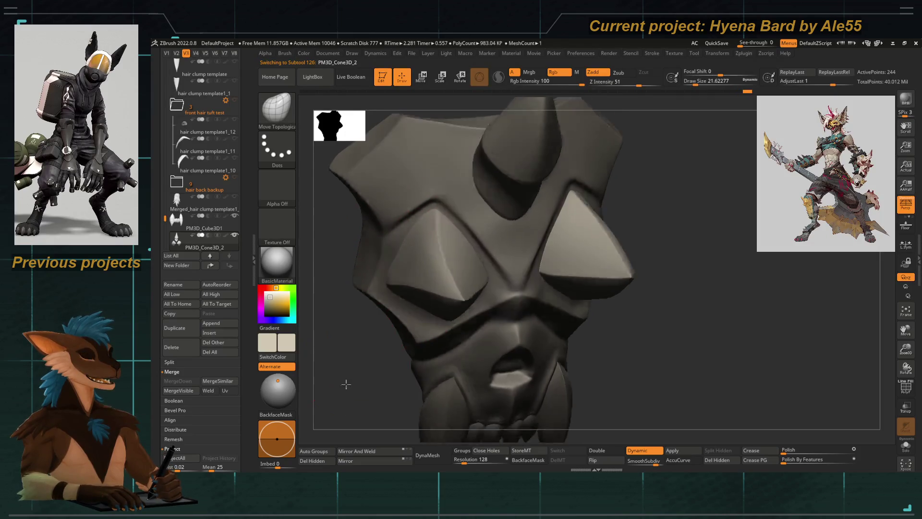
drag(346, 381, 379, 336)
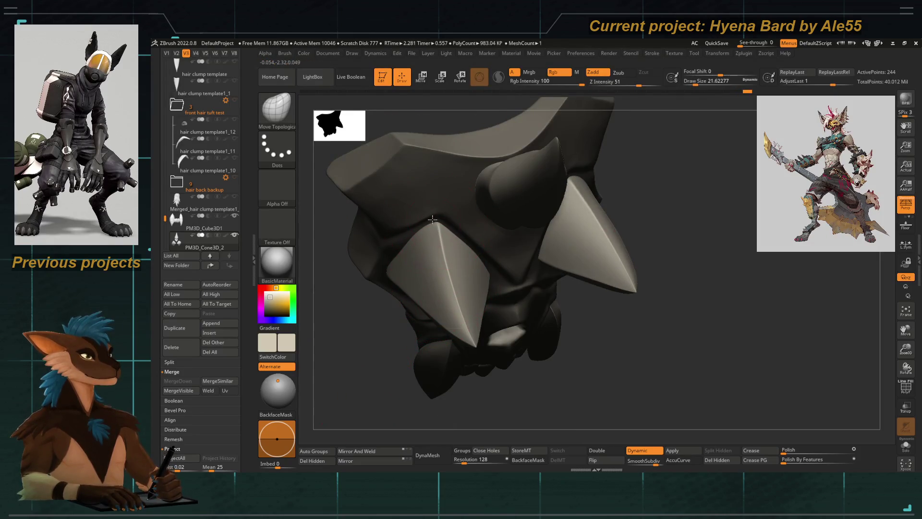
drag(447, 314, 436, 273)
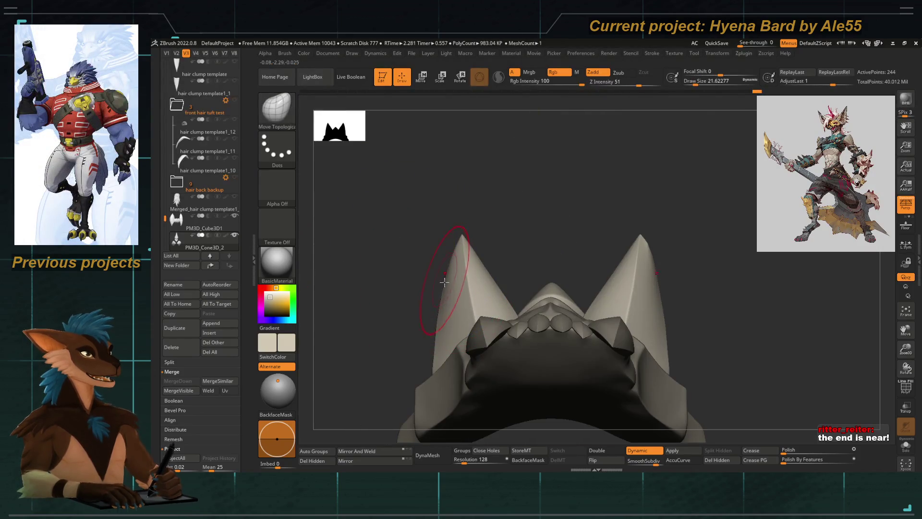
mouse_move(402, 202)
mouse_down()
mouse_move(389, 287)
mouse_move(455, 316)
mouse_move(411, 354)
mouse_up()
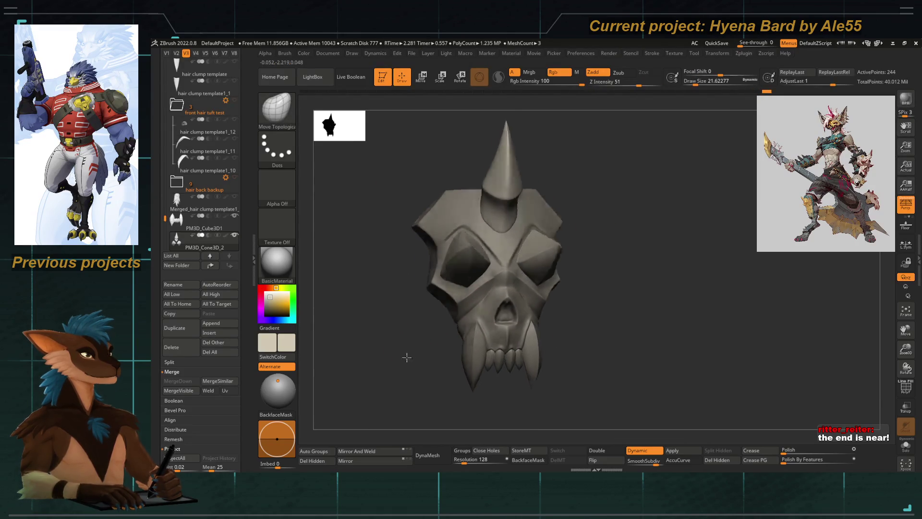
Step: Adjust the brush size while reviewing the cones, and undo the last change
key(space)
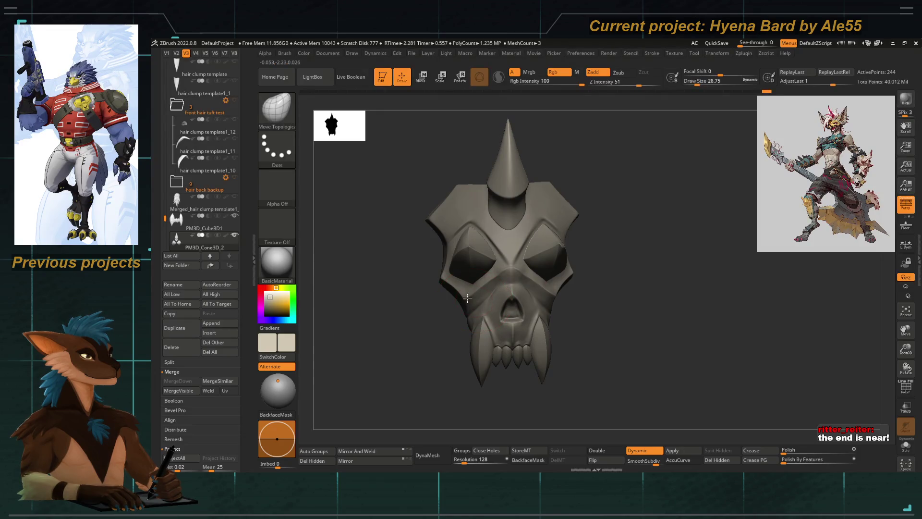
key(bracketleft)
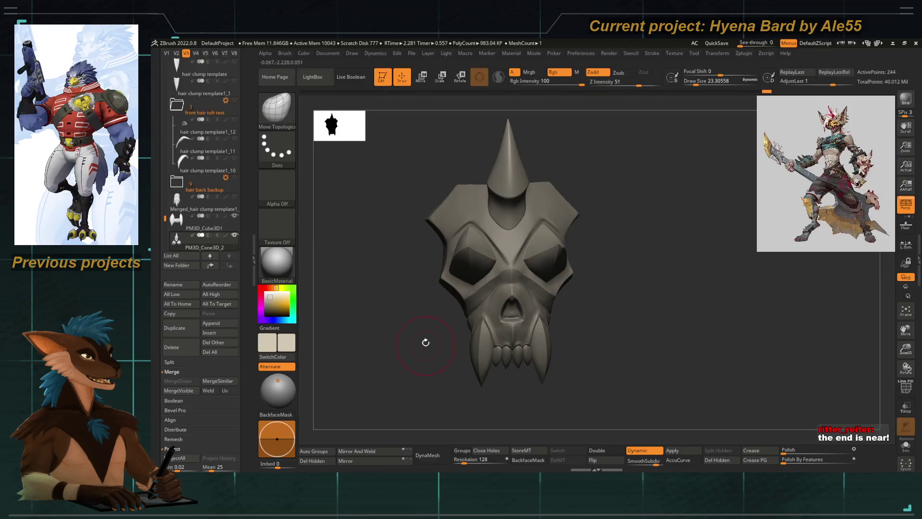
drag(426, 344, 459, 319)
key(bracketright)
key(bracketright)
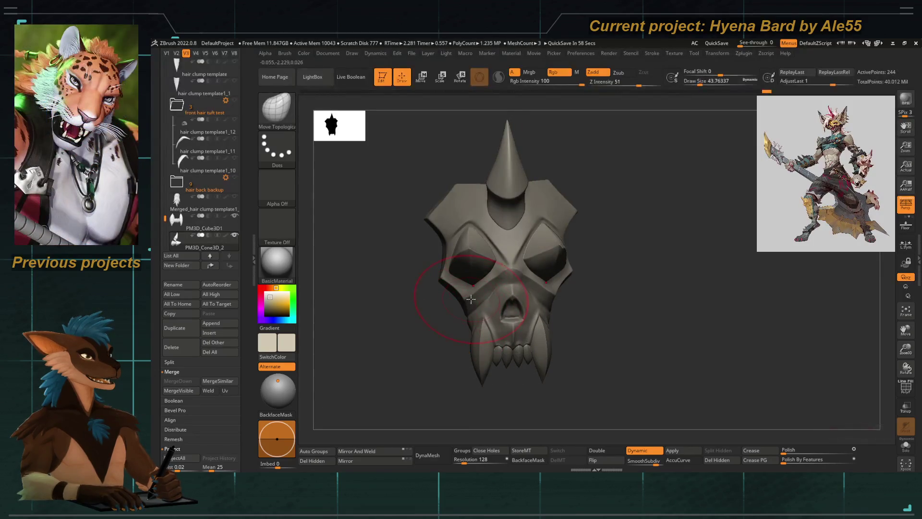
key(space)
drag(454, 306, 445, 294)
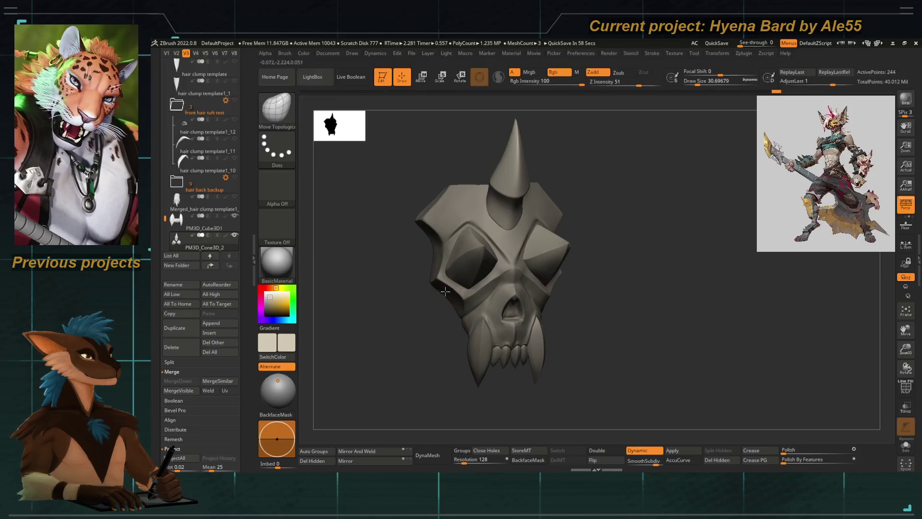
key(bracketright)
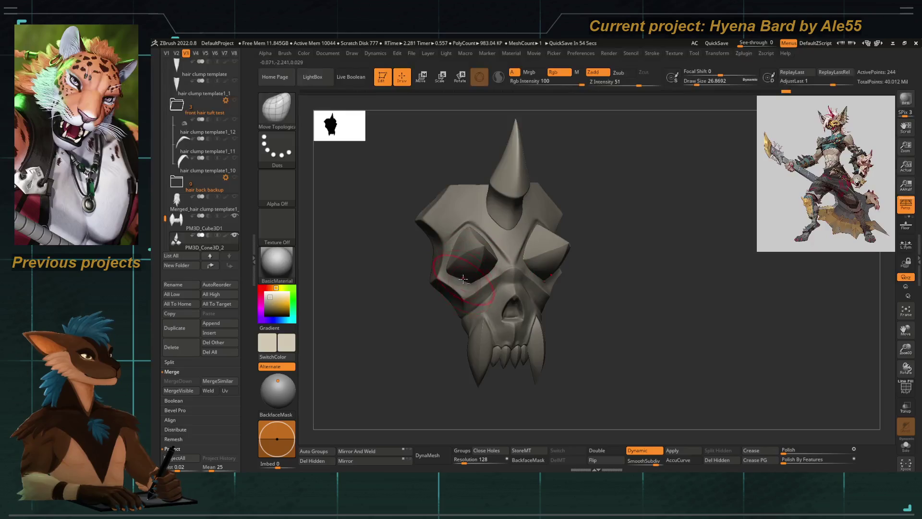
ctrl+right_drag(474, 299, 455, 289)
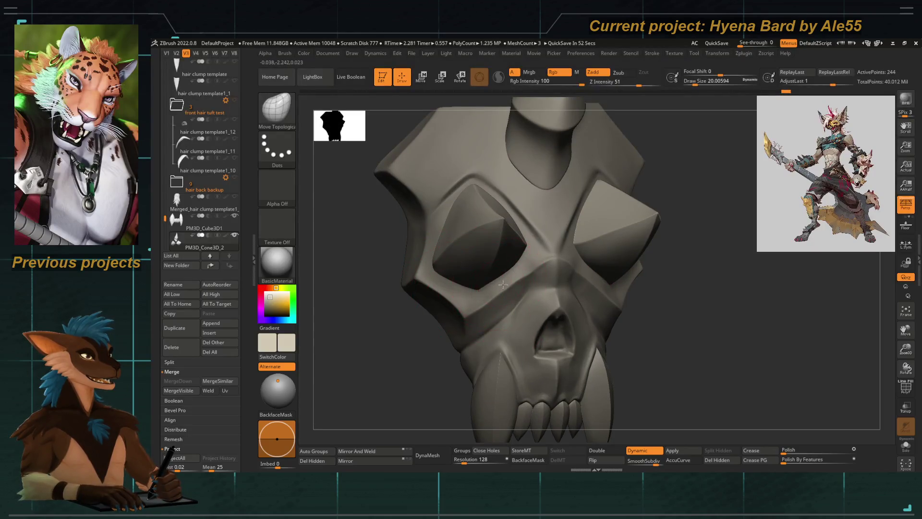
key(ctrl+z)
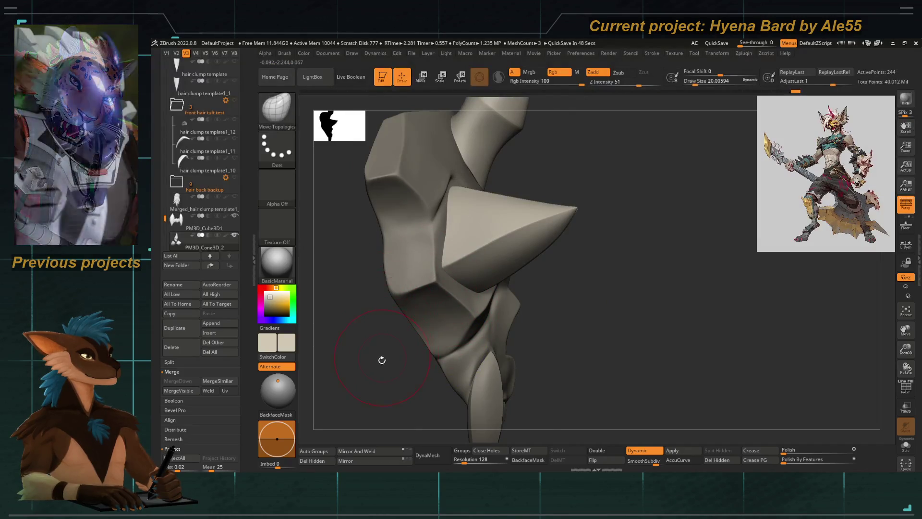
Step: Make the left arm skull worldspace1 piece the active subtool
drag(381, 358, 489, 263)
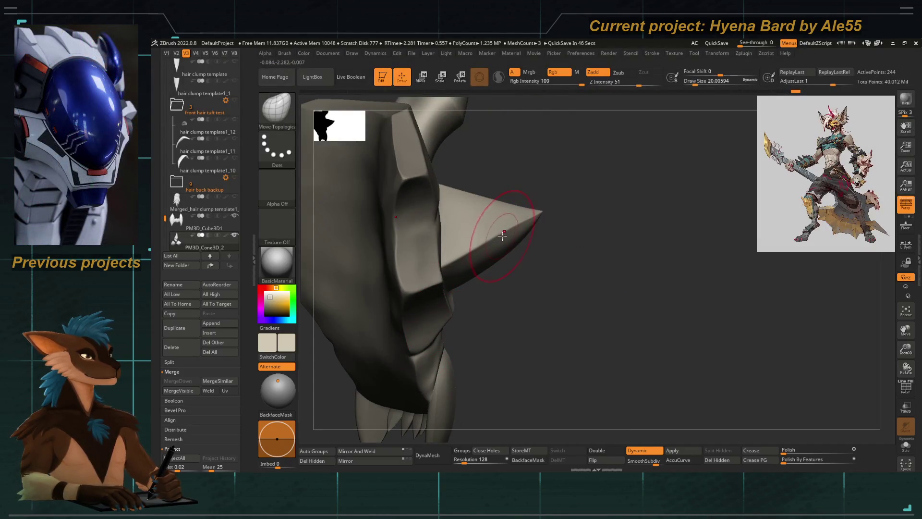
mouse_move(562, 326)
mouse_down()
mouse_move(411, 356)
mouse_move(486, 333)
mouse_up()
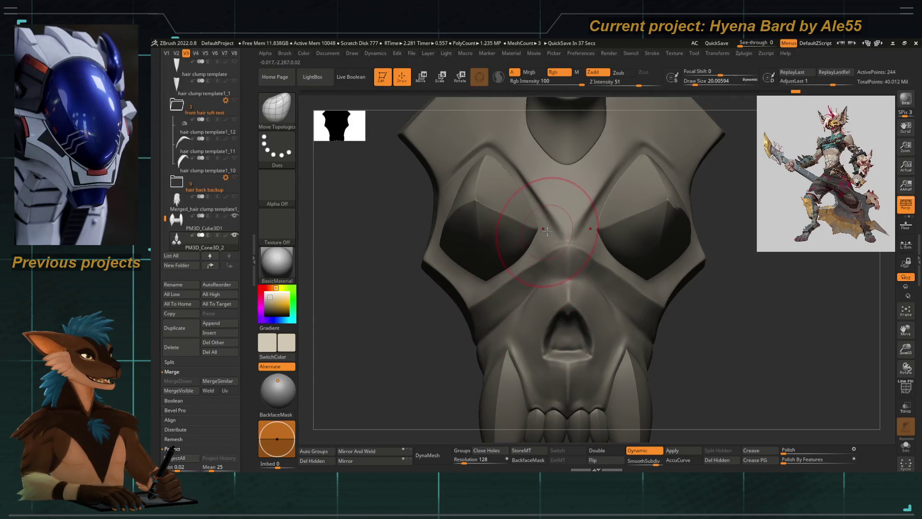
alt+click(545, 264)
mouse_move(409, 354)
mouse_down()
mouse_move(363, 278)
mouse_move(385, 269)
mouse_move(397, 367)
mouse_move(387, 382)
mouse_up()
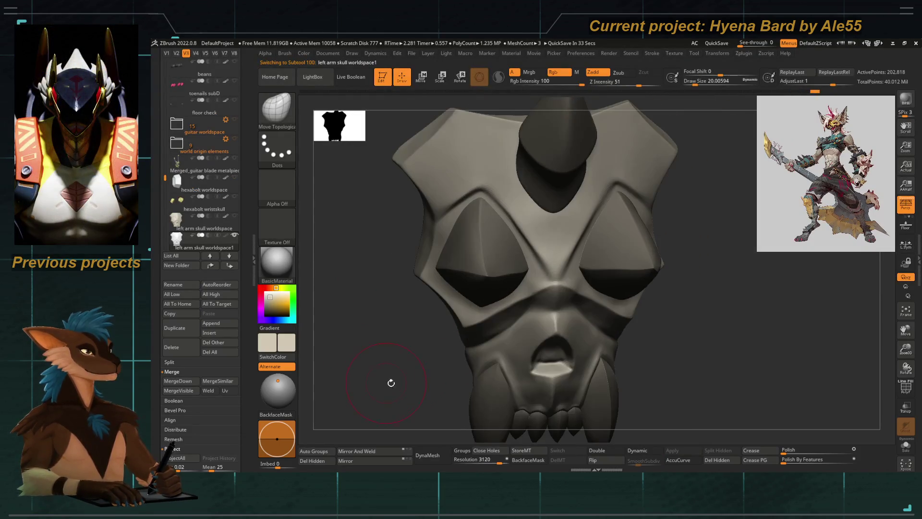
Step: Pick the DamStandard brush and shrink it to about 5.75 draw size
mouse_move(387, 268)
mouse_down()
mouse_move(476, 207)
mouse_move(471, 188)
mouse_up()
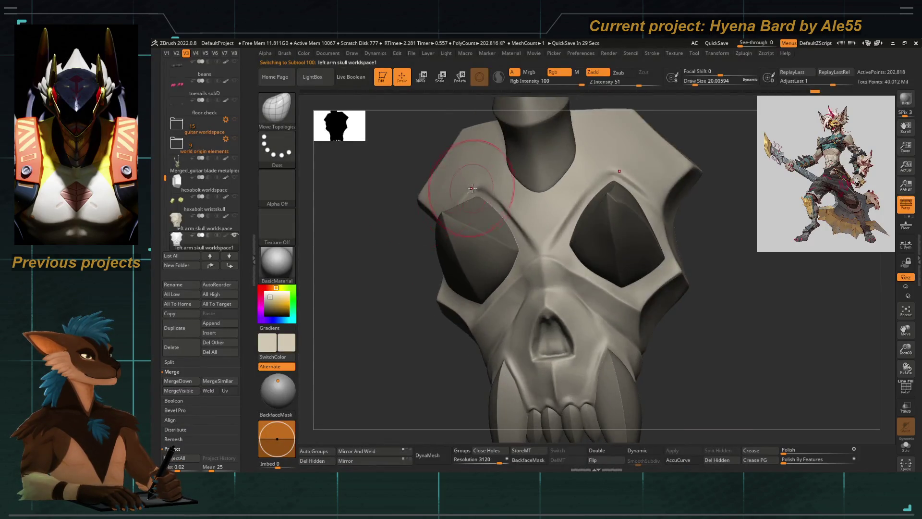
key(b)
key(d)
key(s)
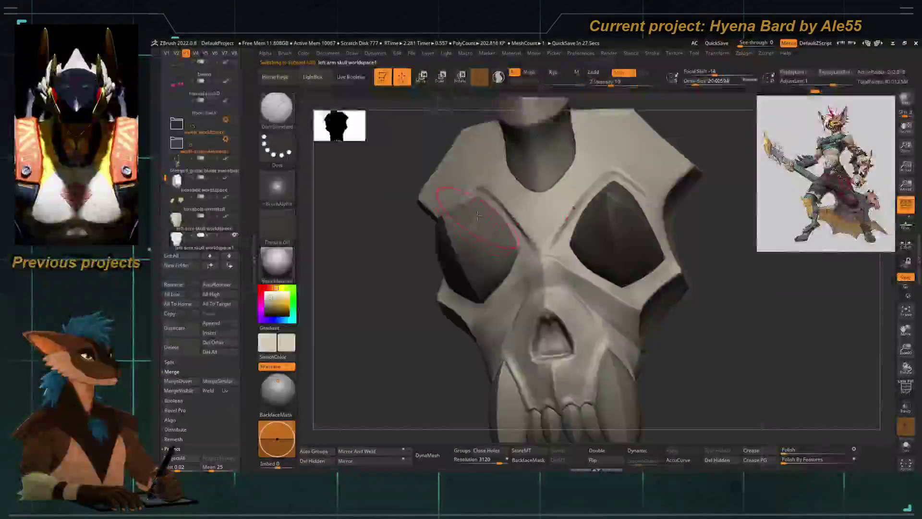
key(space)
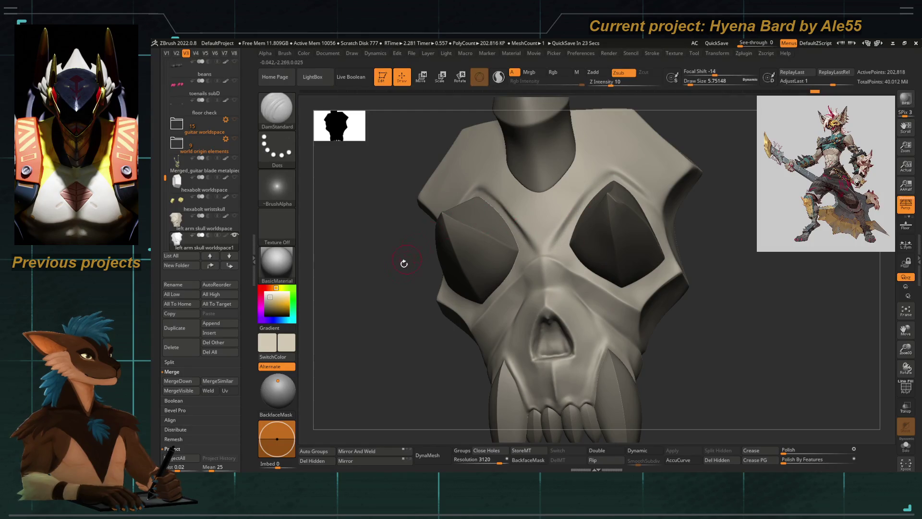
drag(407, 259, 417, 346)
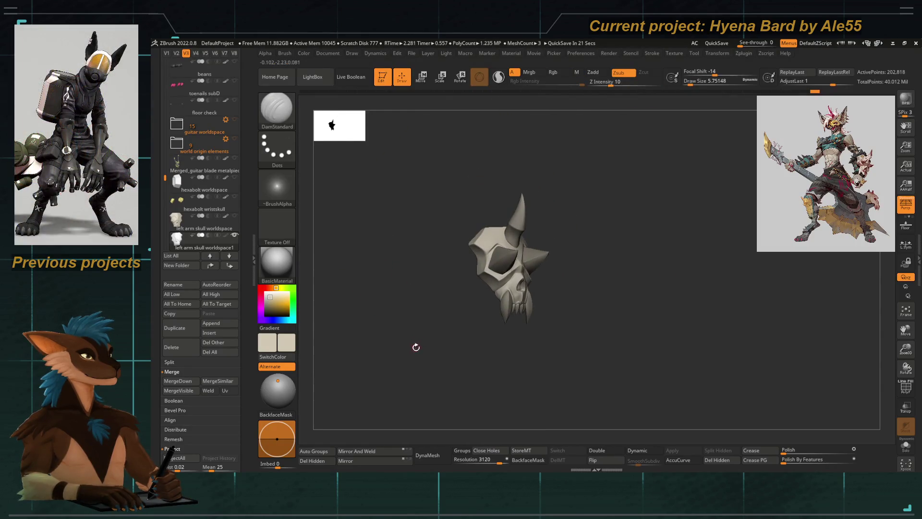
Step: Drop the skull to its lowest subdivision level, then return it to level 3
scroll(163, 252, down, 5)
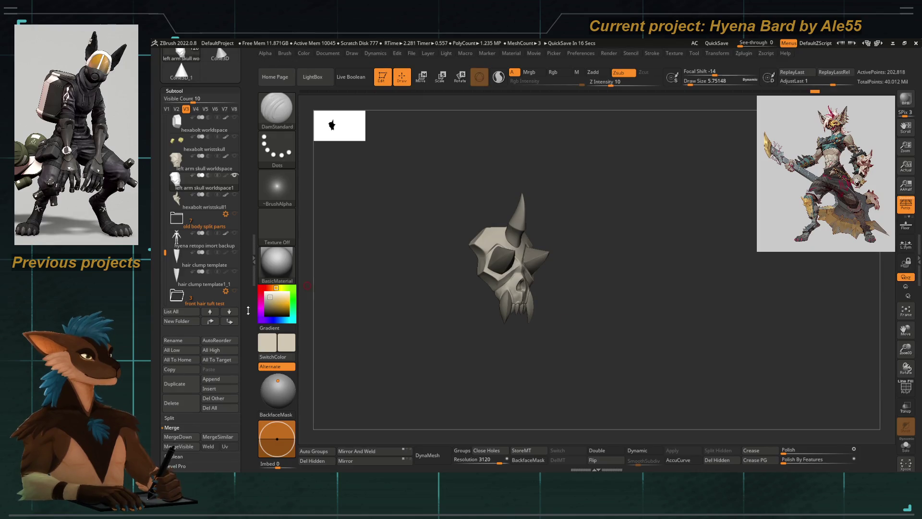
scroll(245, 220, down, 10)
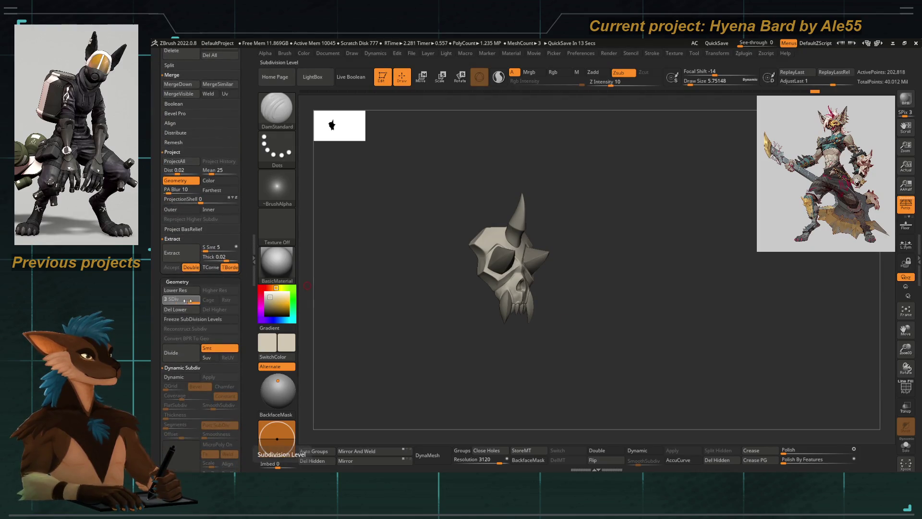
click(169, 298)
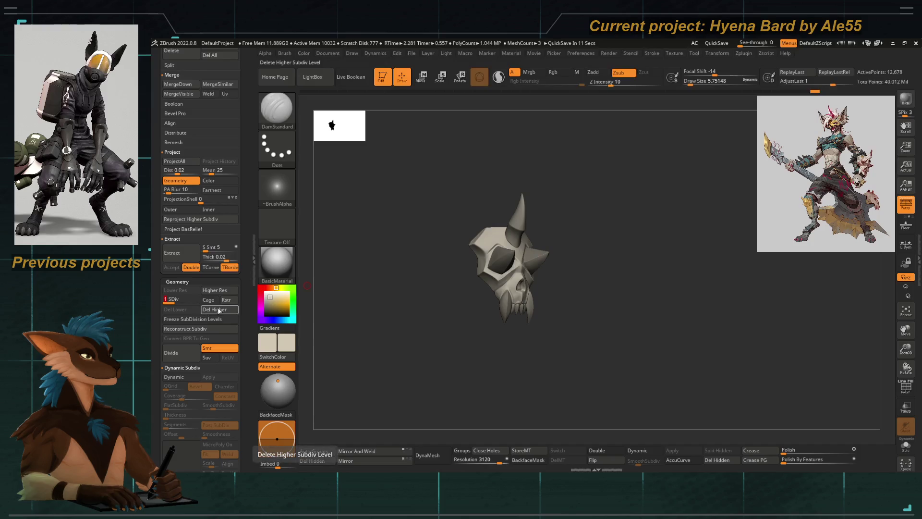
alt+drag(447, 336, 447, 305)
click(195, 299)
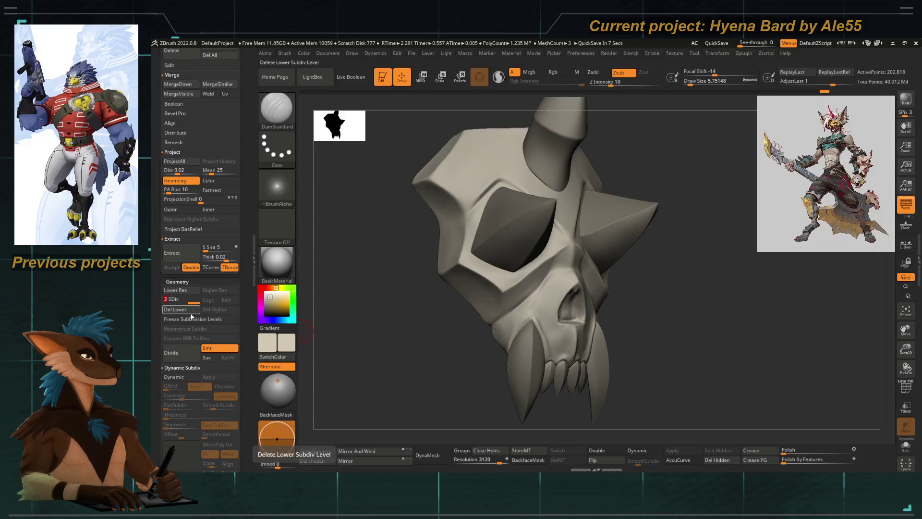
Step: Frame the skull and toggle the PolyF wireframe on, then off again
key(f)
click(904, 390)
click(902, 396)
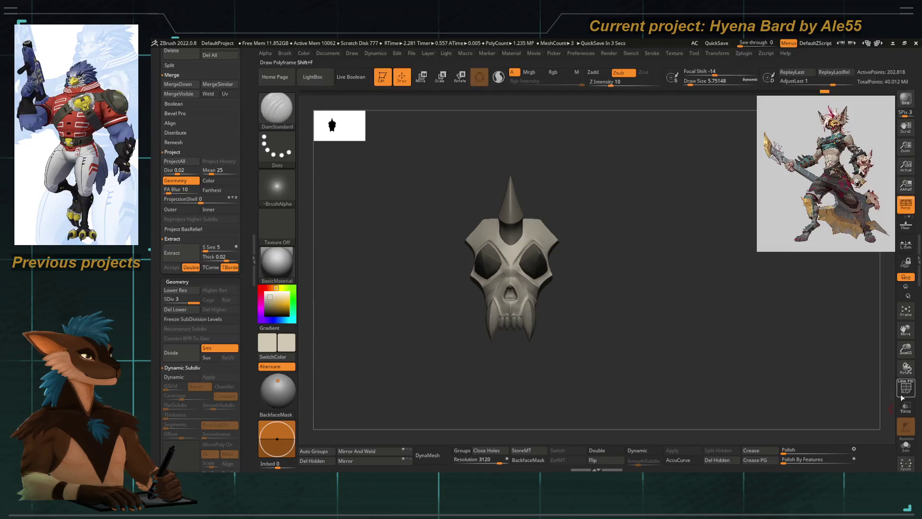
scroll(243, 235, up, 5)
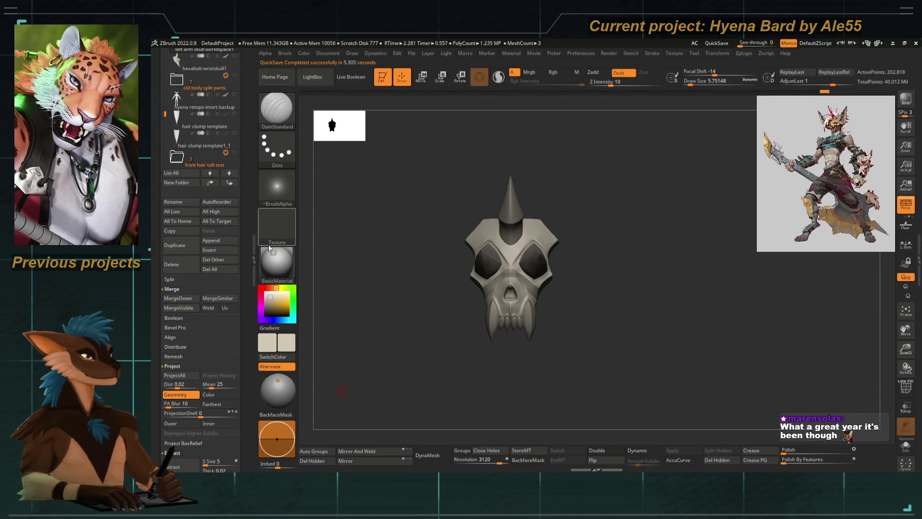
Step: Show the full hyena model with visibility set V1 and hide the left arm skull subtool
scroll(211, 168, up, 5)
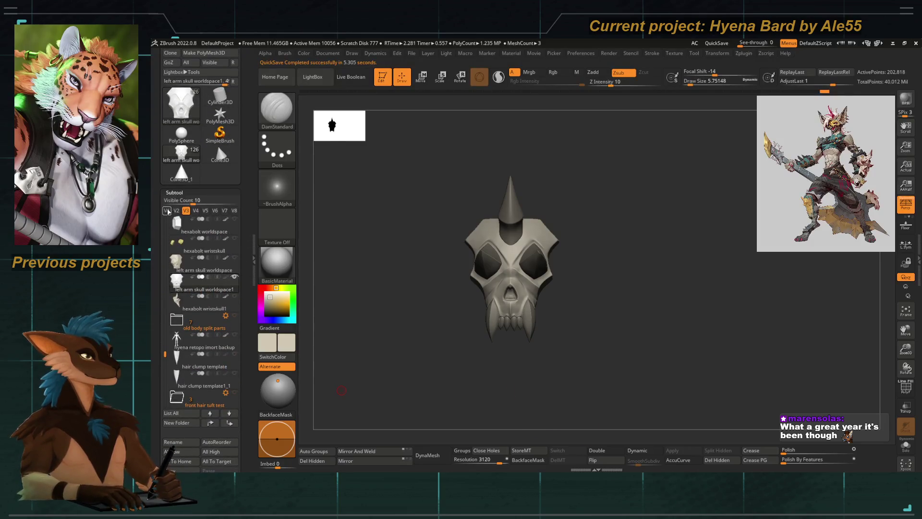
click(167, 211)
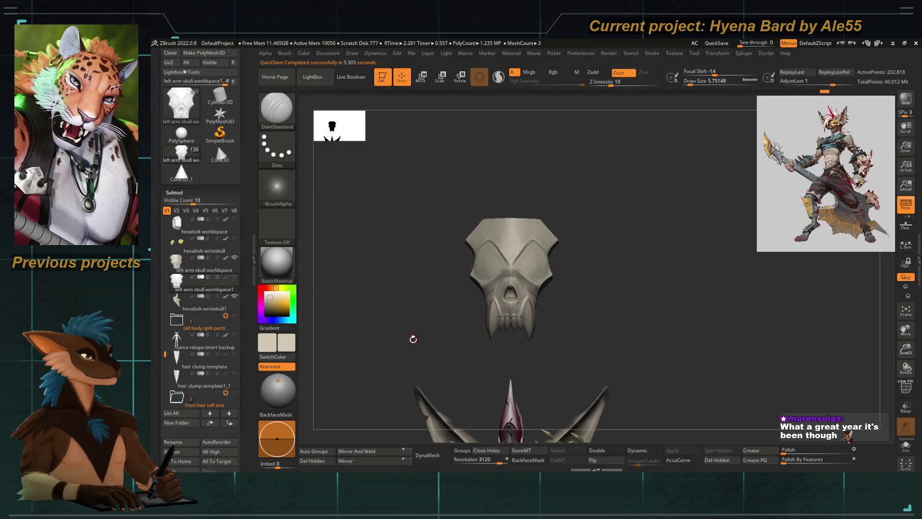
click(235, 277)
drag(162, 350, 161, 374)
mouse_move(241, 363)
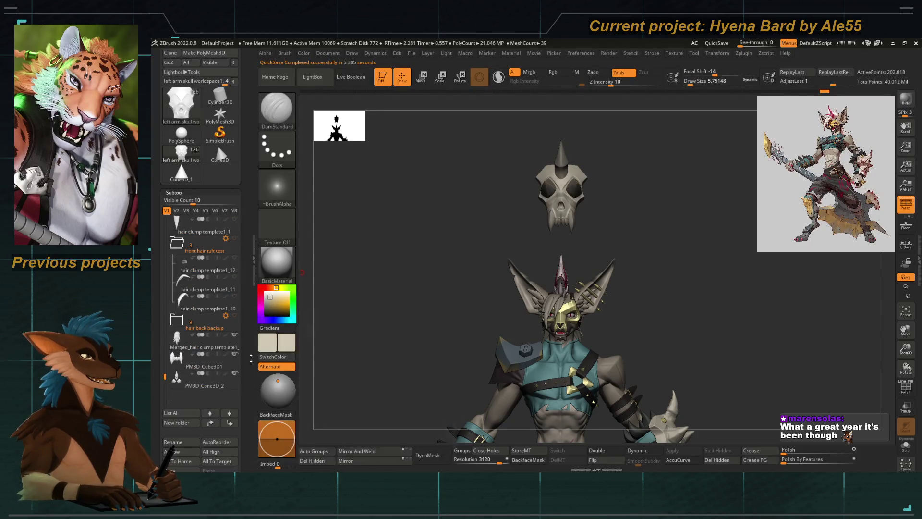
shift+drag(345, 322, 446, 215)
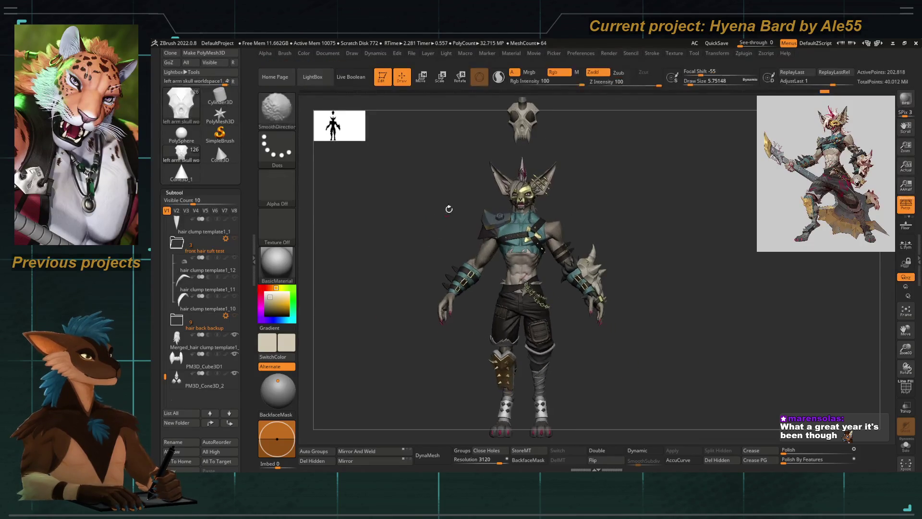
Step: Solo the horned skull piece and orbit it from side to front
ctrl+shift+click(510, 290)
key(f)
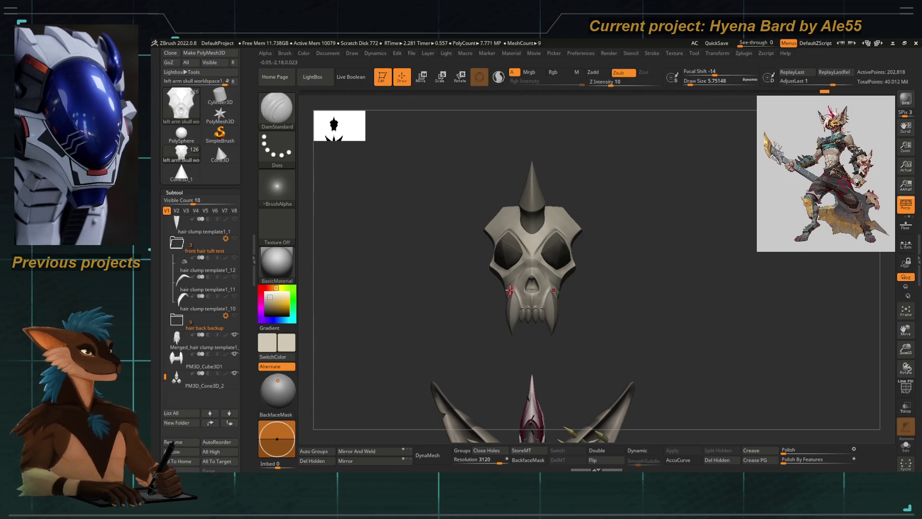
drag(409, 305, 423, 302)
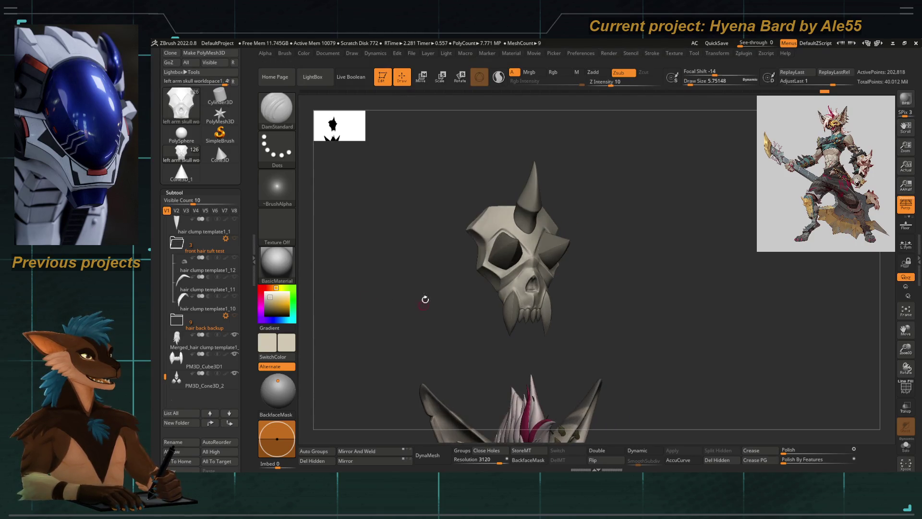
drag(448, 271, 437, 290)
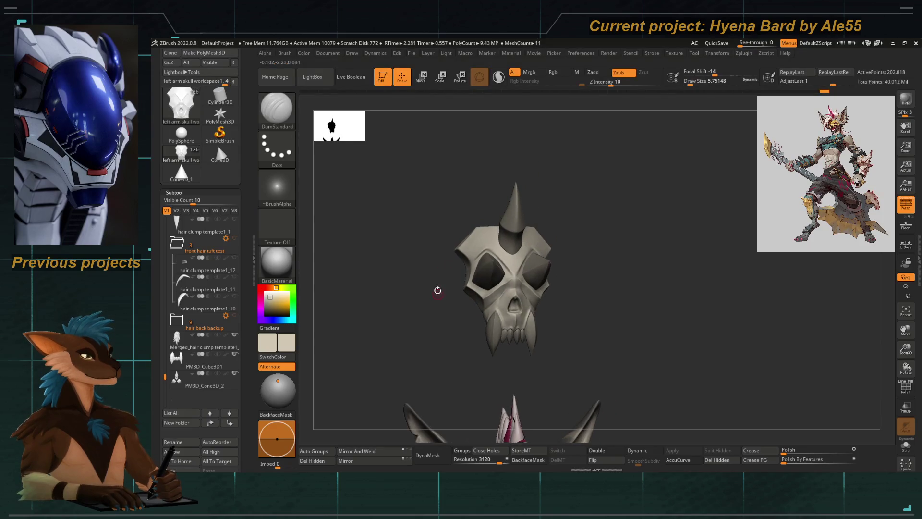
Step: Select the hexabolt wristskull subtool on the spiked wrist skull
mouse_move(385, 321)
alt+mouse_down()
mouse_move(448, 197)
mouse_move(536, 338)
alt+mouse_up()
alt+click(536, 338)
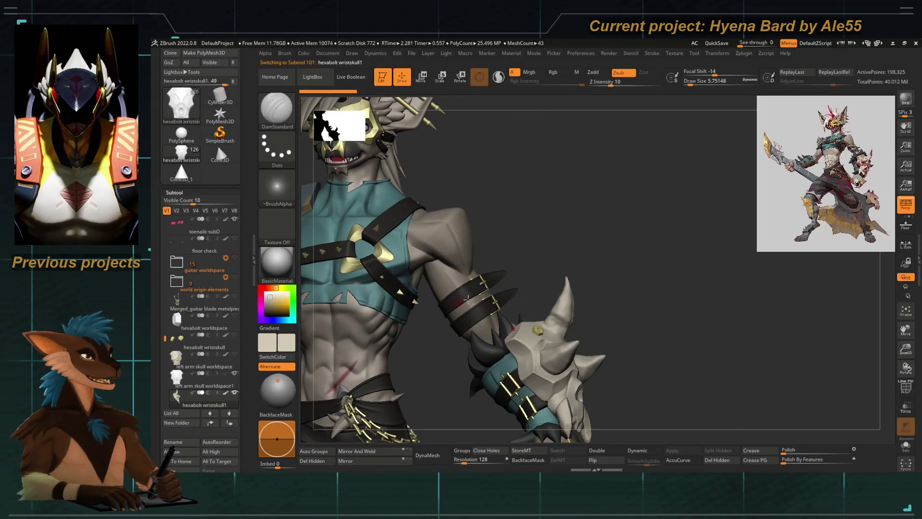
alt+drag(480, 288, 516, 245)
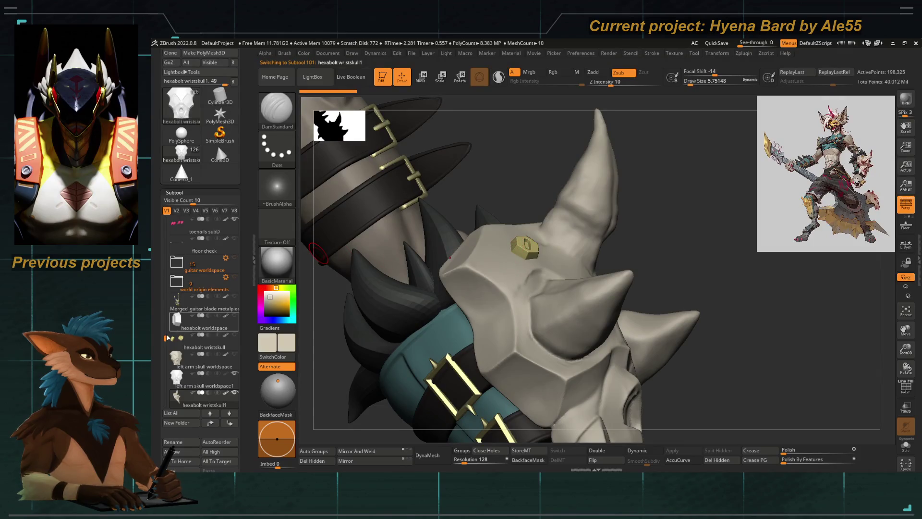
click(182, 347)
Step: Frame the bolts in a front view and bring up the Transpose Move gizmo
key(f)
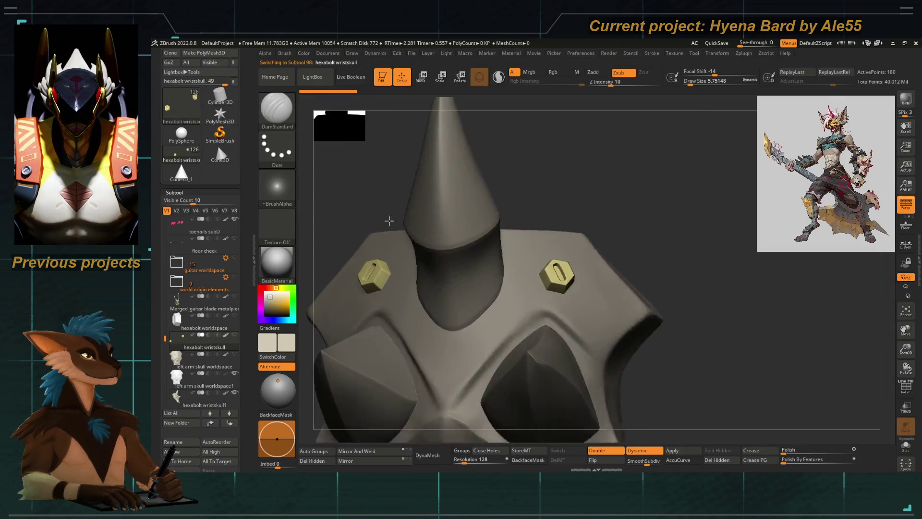
drag(455, 289, 459, 243)
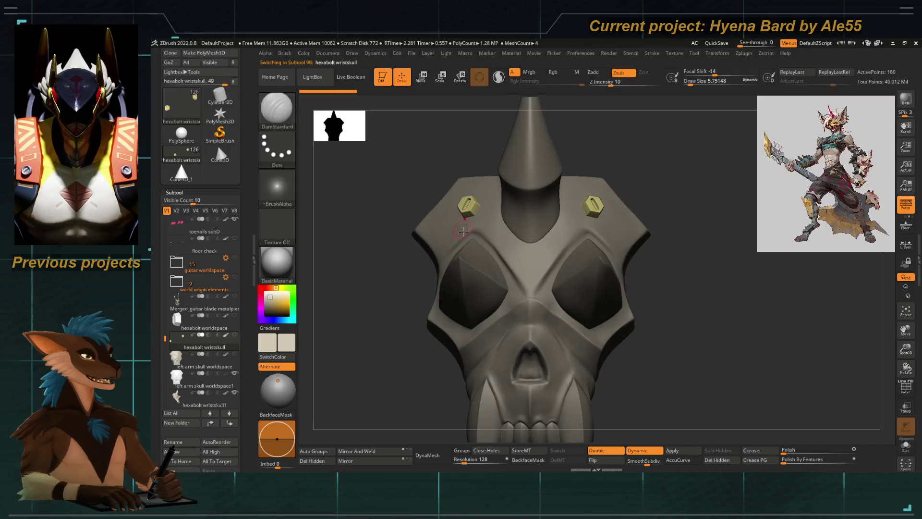
key(e)
scroll(442, 200, up, 5)
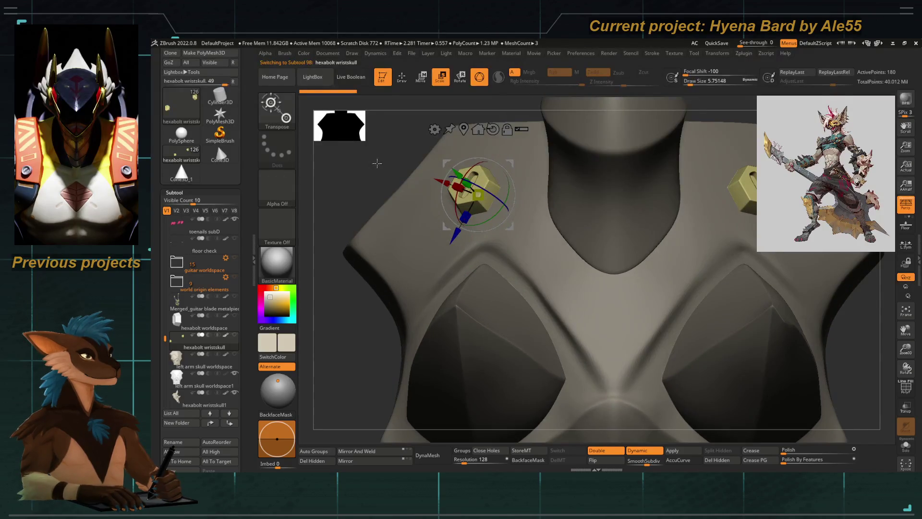
scroll(445, 196, up, 1)
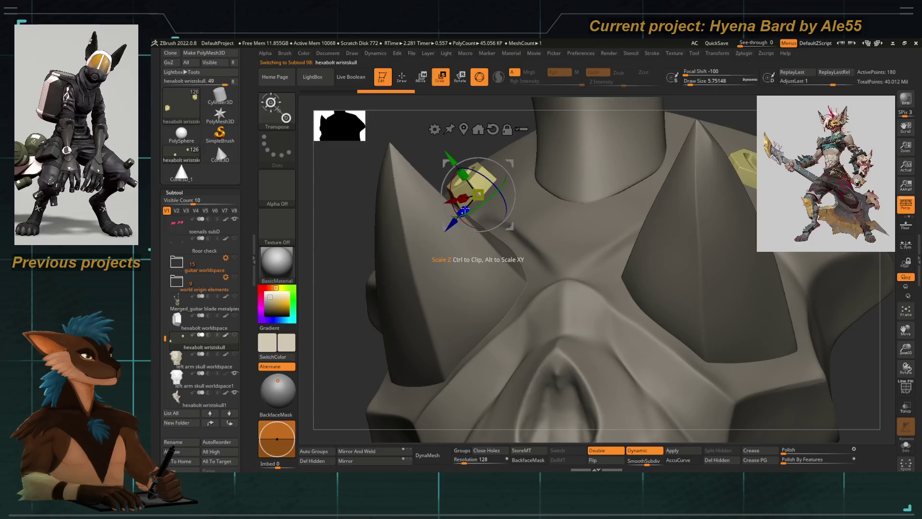
scroll(400, 165, down, 5)
drag(400, 165, 442, 214)
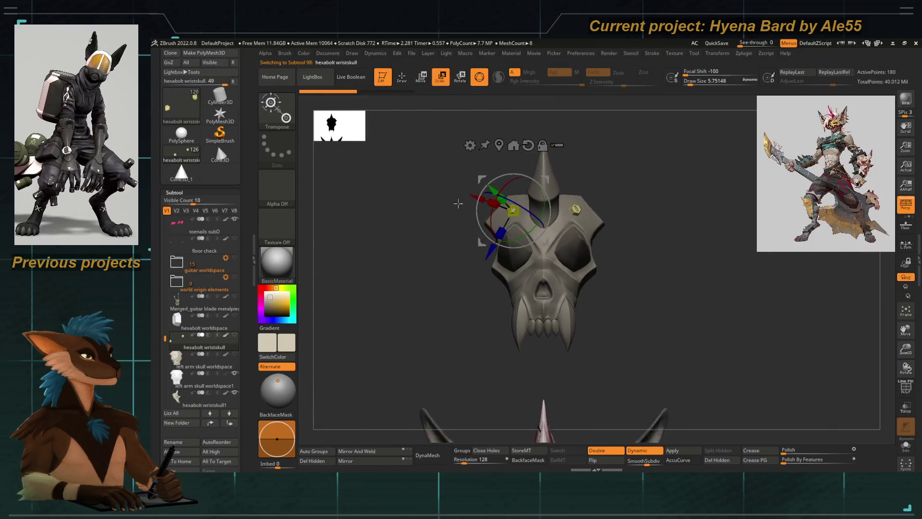
key(q)
scroll(451, 259, down, 5)
key(w)
scroll(489, 235, up, 3)
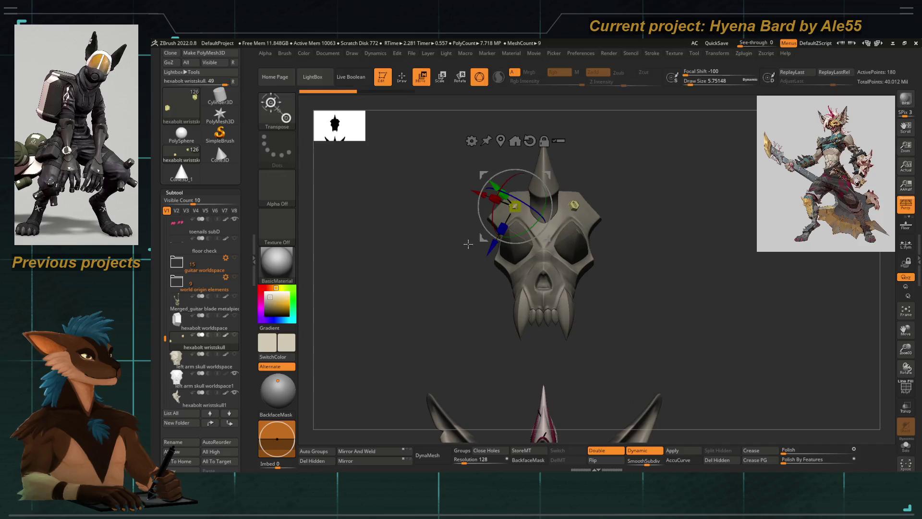
scroll(489, 234, up, 3)
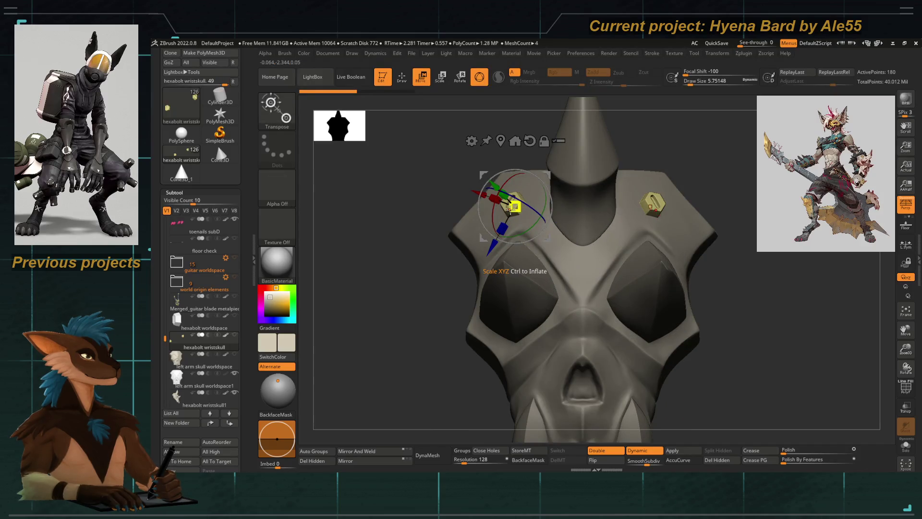
Step: With symmetry on, shrink the hexabolts slightly and stretch them taller along their axis
click(906, 246)
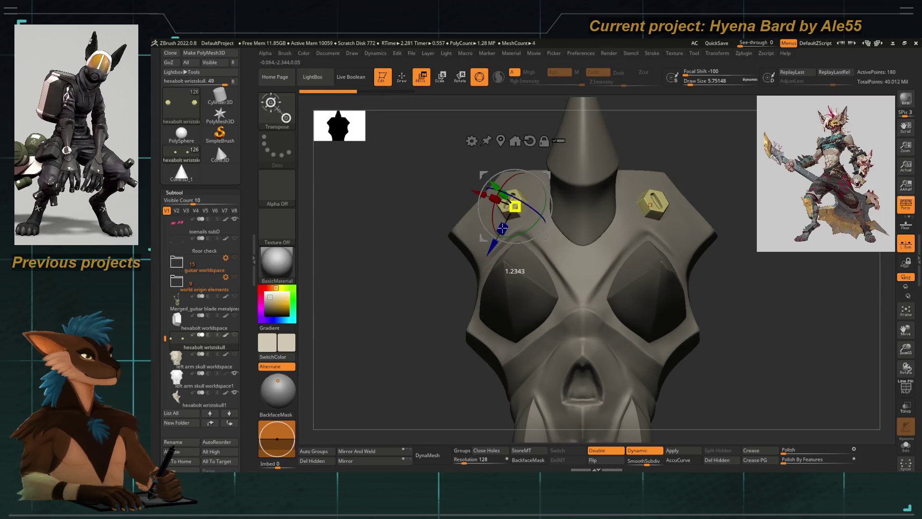
drag(515, 207, 513, 205)
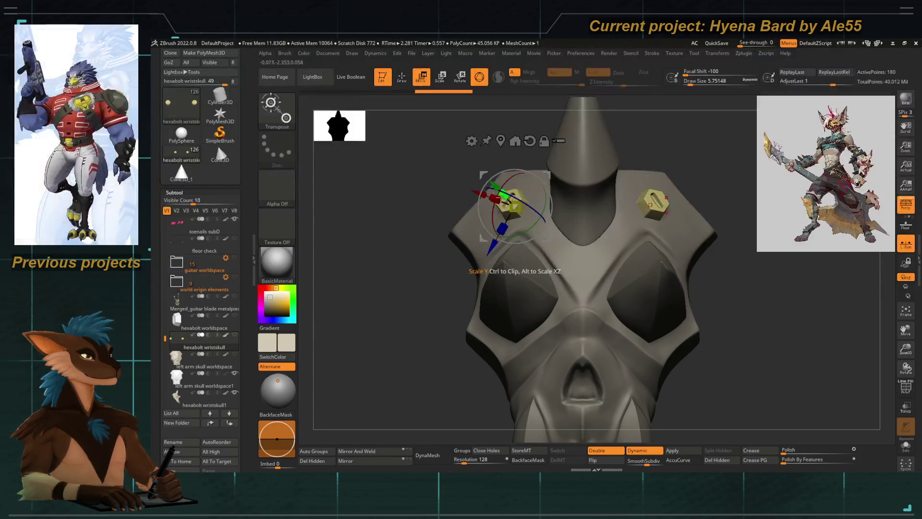
drag(382, 237, 456, 211)
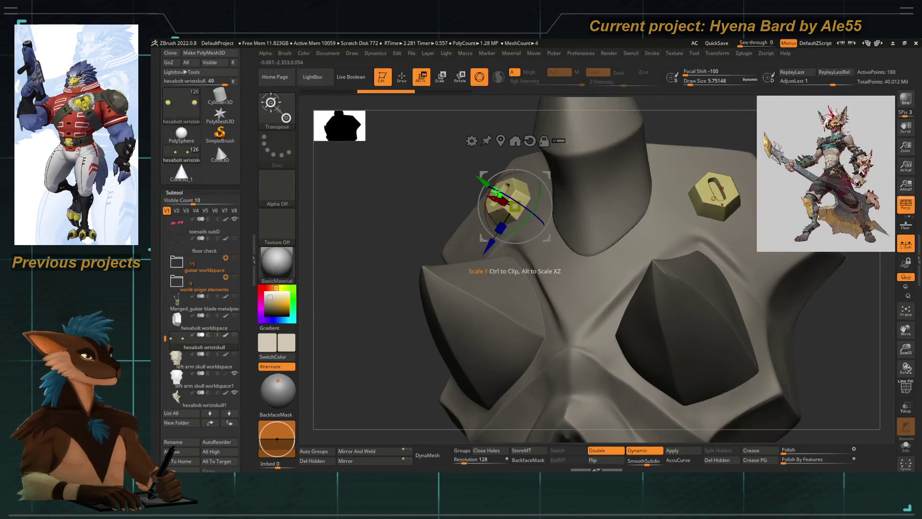
key(shift+d)
drag(401, 200, 456, 205)
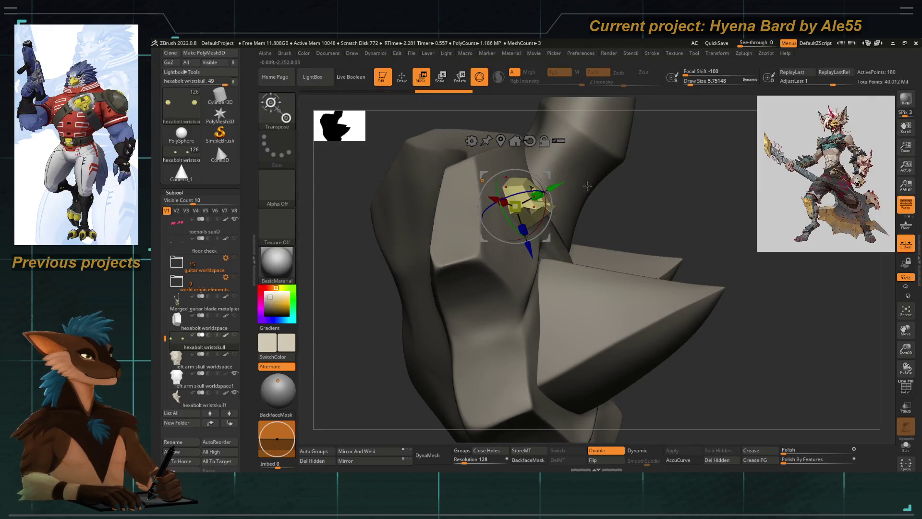
key(d)
drag(567, 190, 479, 175)
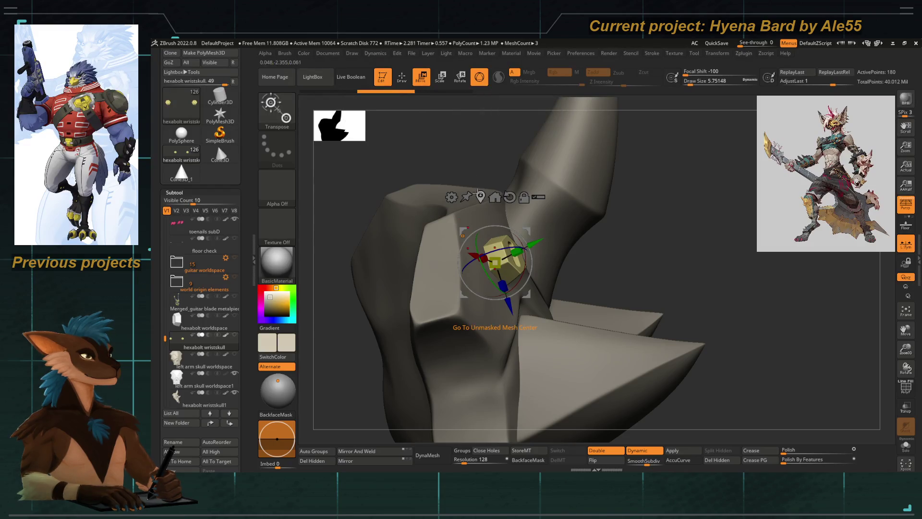
drag(516, 251, 606, 232)
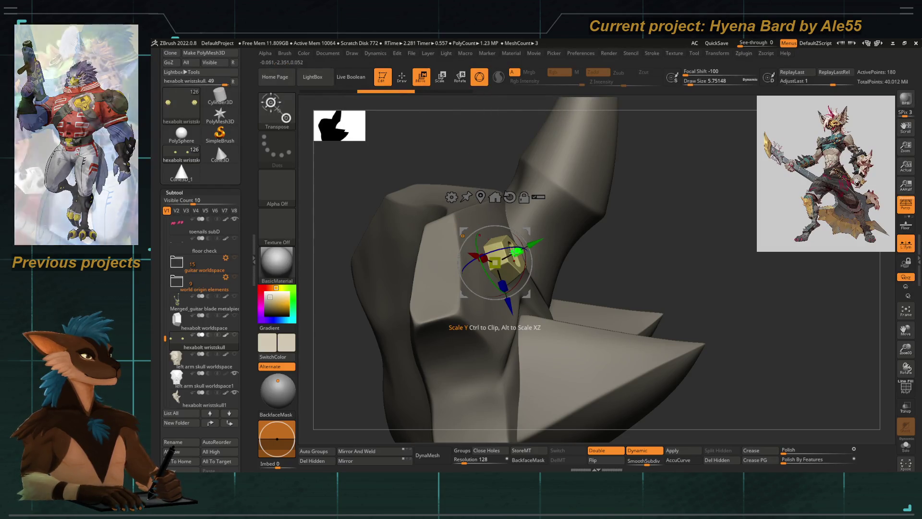
Step: Turn off symmetry and rotate the bolt down into the skull surface
drag(669, 218, 525, 295)
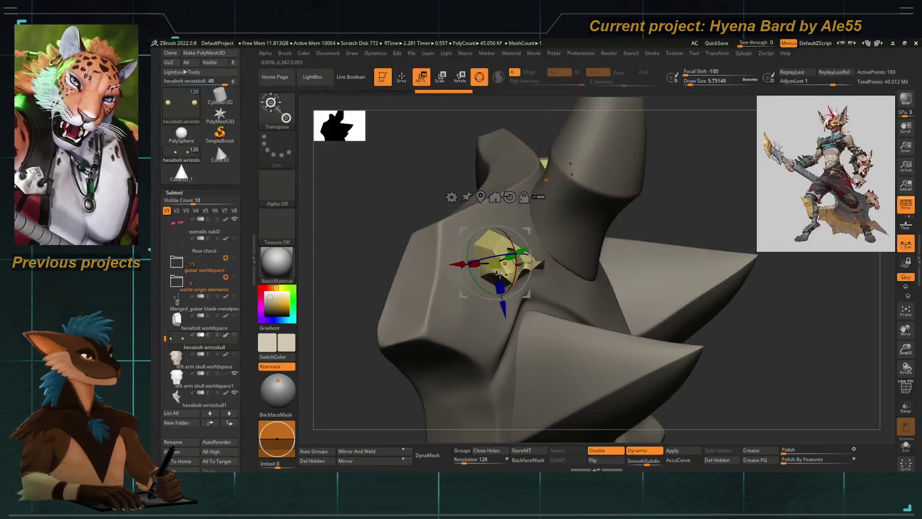
key(d)
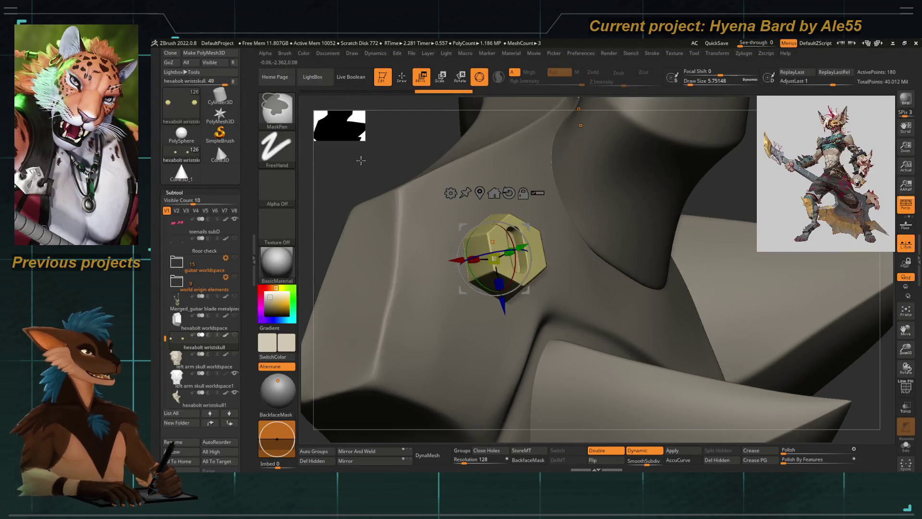
drag(525, 295, 484, 213)
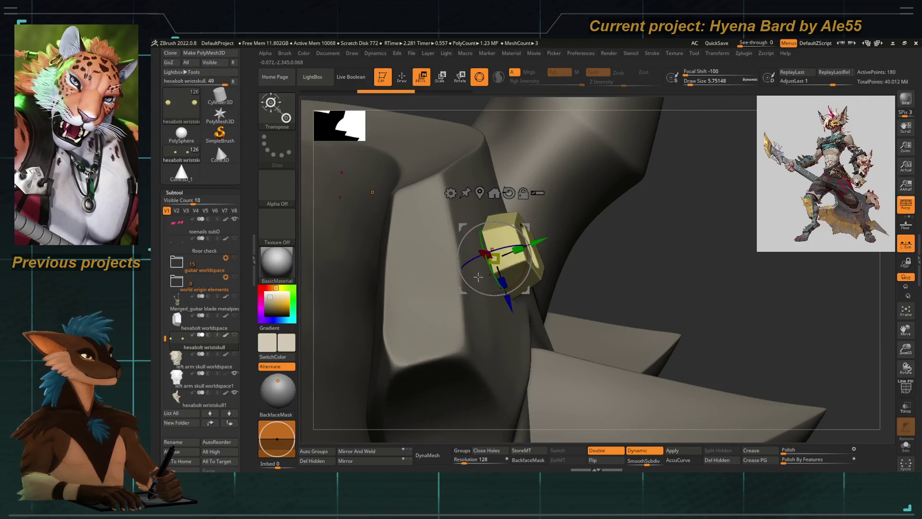
click(905, 247)
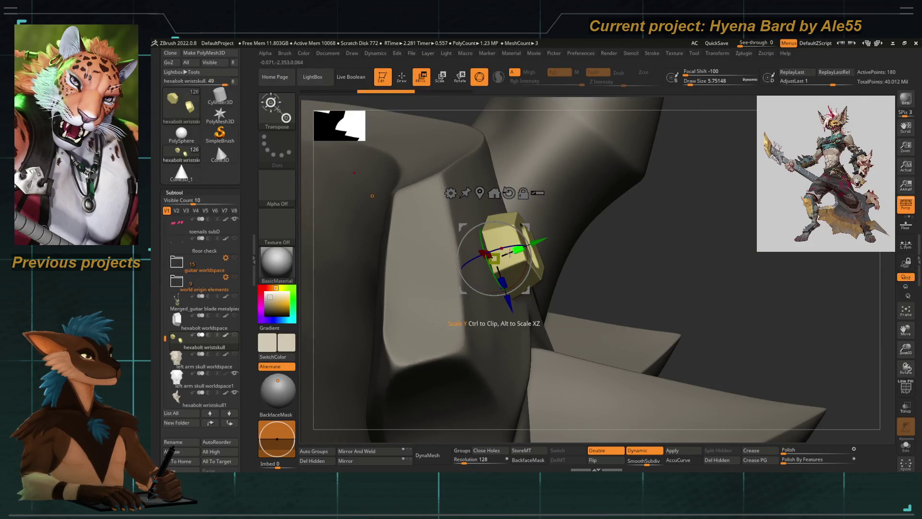
mouse_move(518, 225)
mouse_down()
mouse_move(537, 251)
mouse_move(509, 269)
mouse_up()
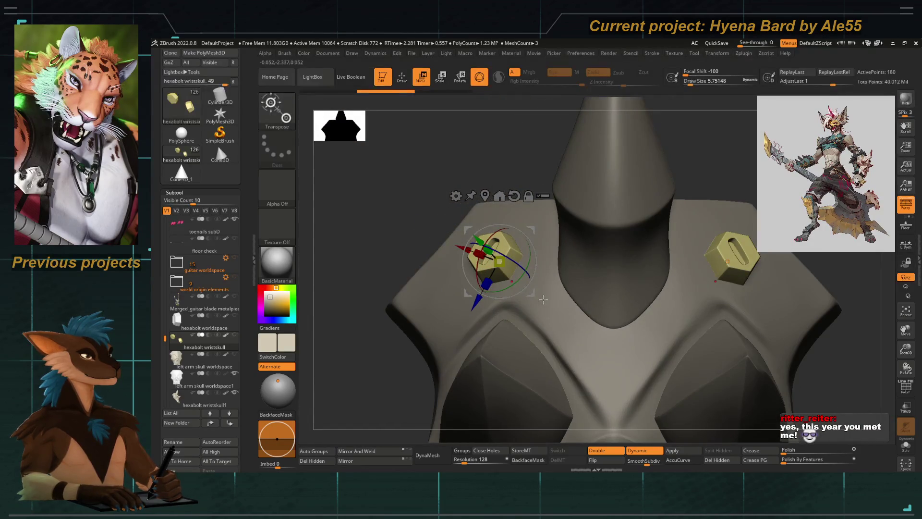
mouse_move(463, 290)
mouse_down()
mouse_move(419, 283)
mouse_move(423, 219)
mouse_move(351, 222)
mouse_move(447, 229)
mouse_up()
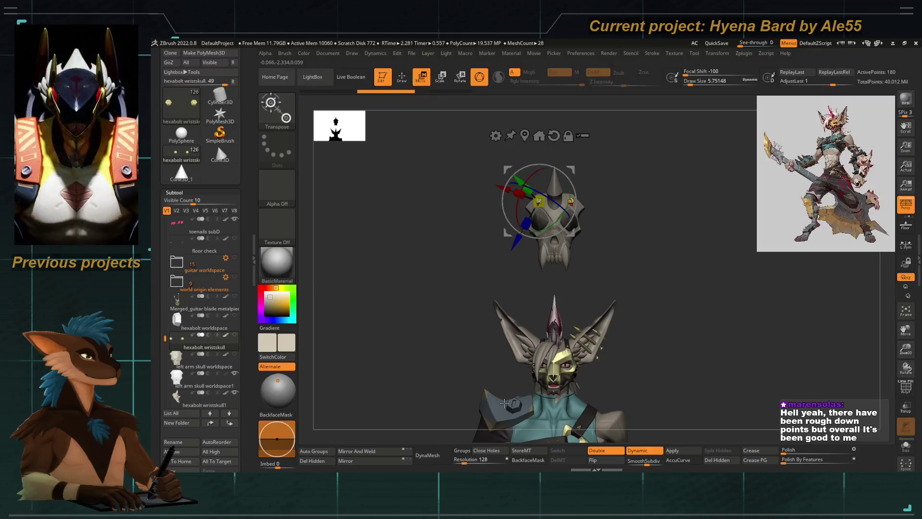
Step: Move and tilt the left hexabolt along the wrist skull's upper edge, clear of the horn
key(f)
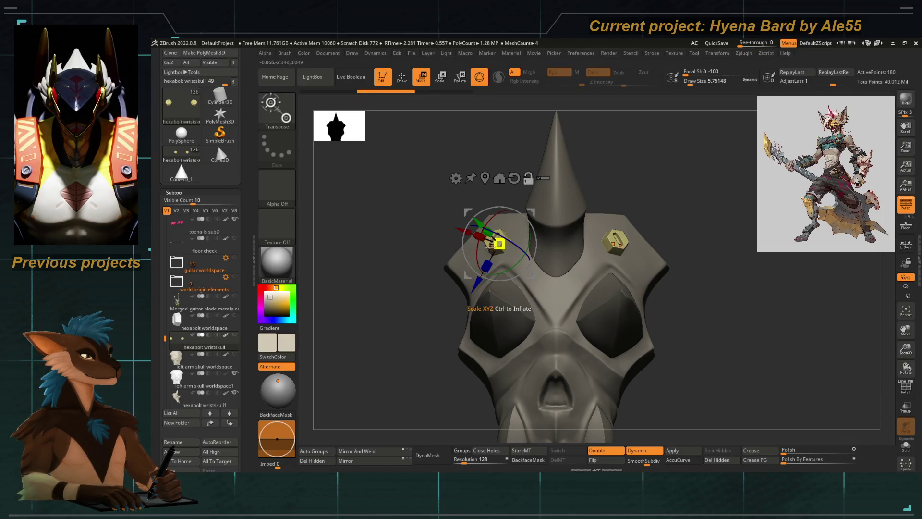
scroll(482, 240, up, 3)
click(486, 245)
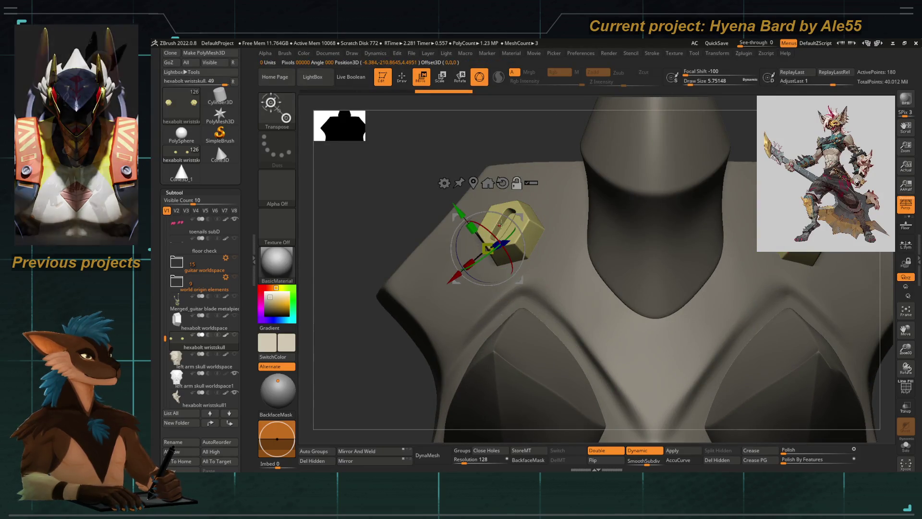
drag(475, 248, 490, 242)
scroll(490, 242, down, 5)
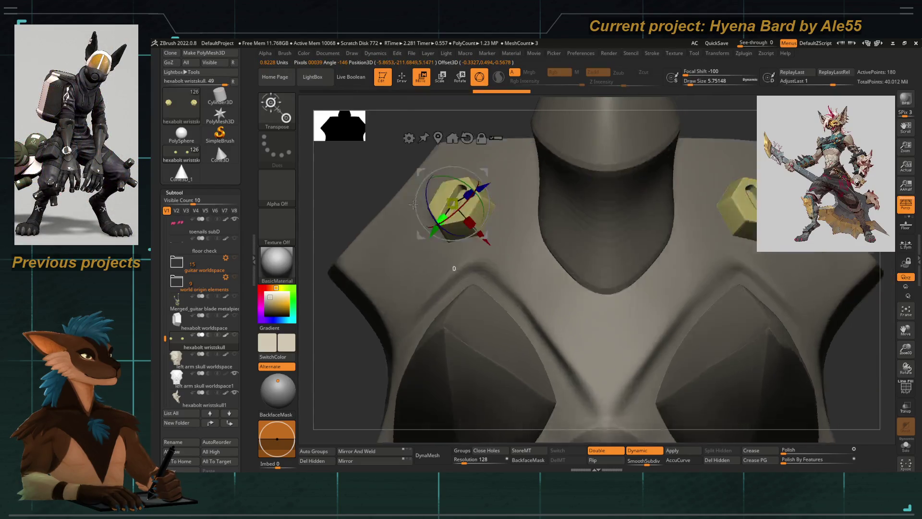
Step: Return to the DamStandard brush and orbit out to view the whole character
key(q)
scroll(404, 266, down, 2)
scroll(473, 278, down, 3)
scroll(534, 297, up, 4)
mouse_move(534, 297)
mouse_down()
mouse_move(552, 310)
mouse_move(415, 221)
mouse_move(480, 327)
mouse_up()
scroll(552, 242, up, 3)
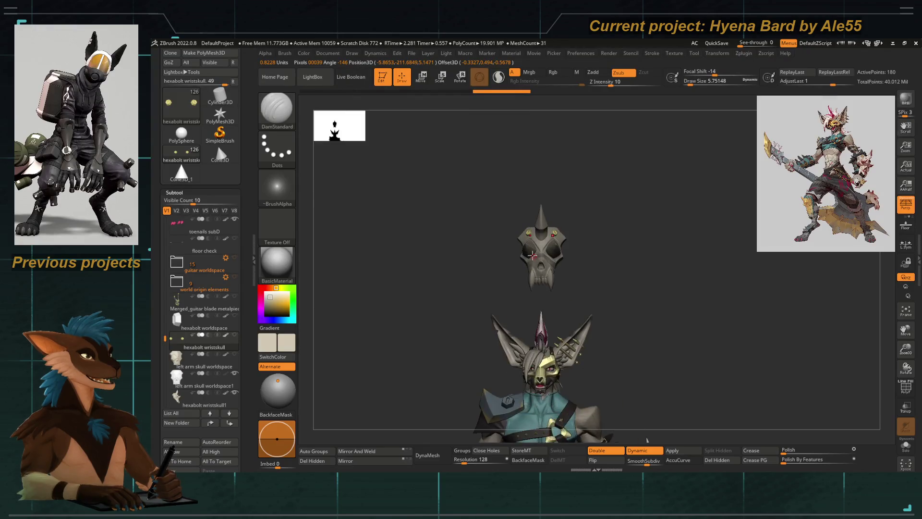
Step: Duplicate the hexabolt wristskull subtool, creating hexabolt wristskull1_1
scroll(477, 282, down, 2)
key(w)
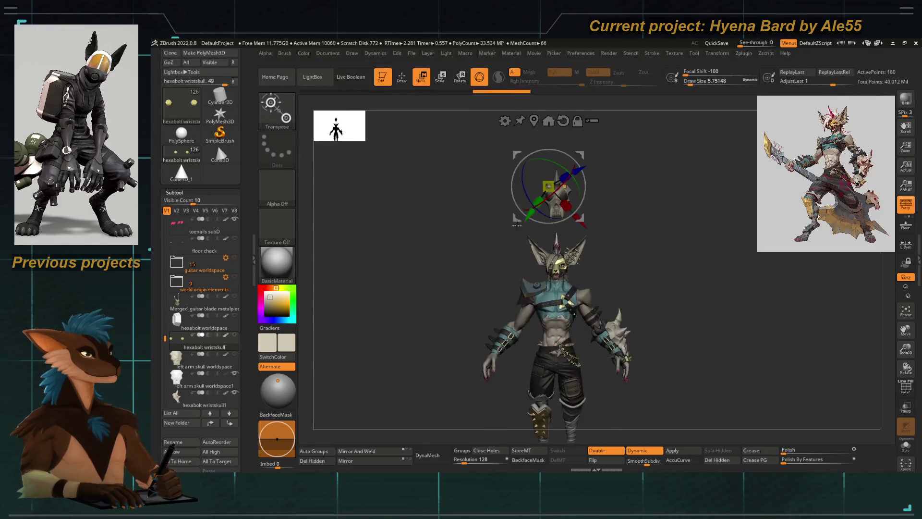
key(f)
alt+click(582, 291)
scroll(541, 294, down, 3)
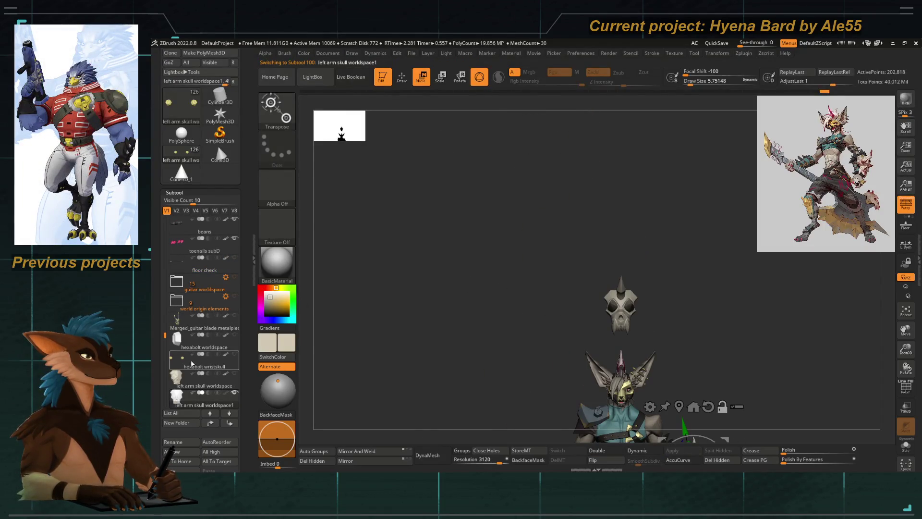
scroll(606, 339, up, 5)
key(f)
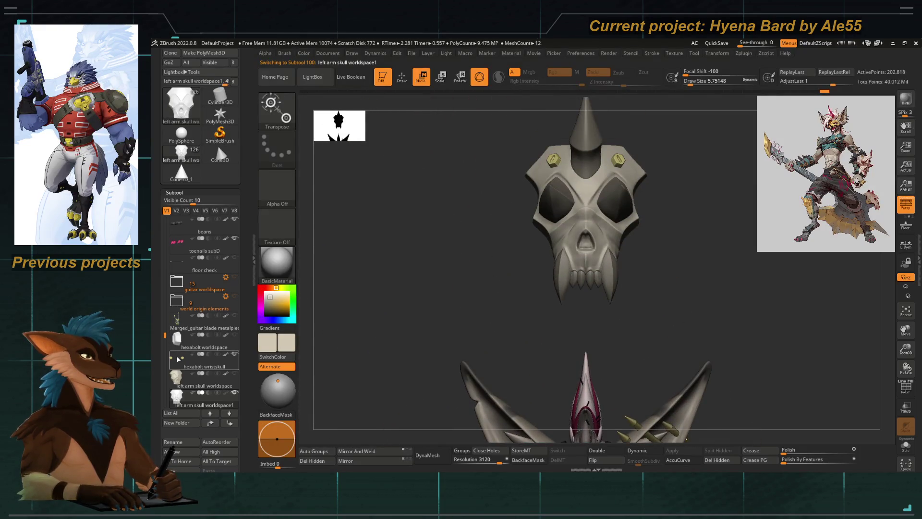
click(178, 359)
scroll(471, 294, down, 3)
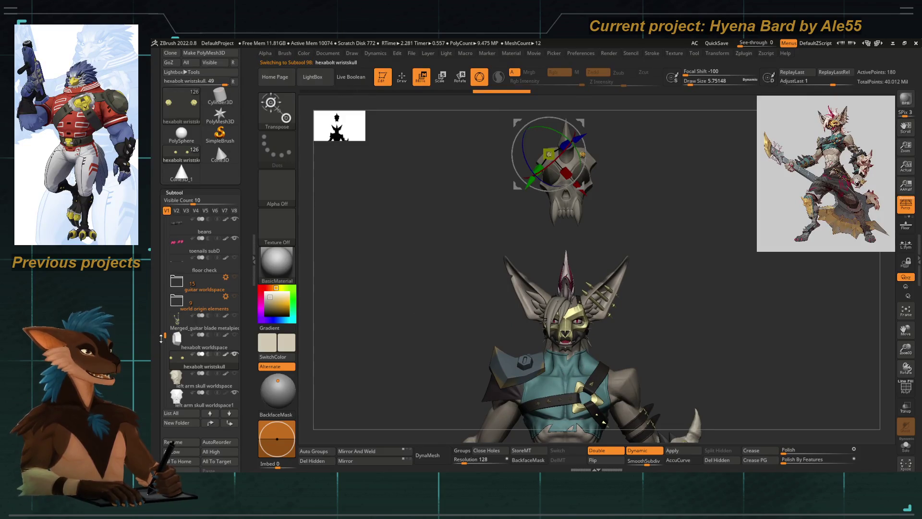
drag(162, 338, 161, 302)
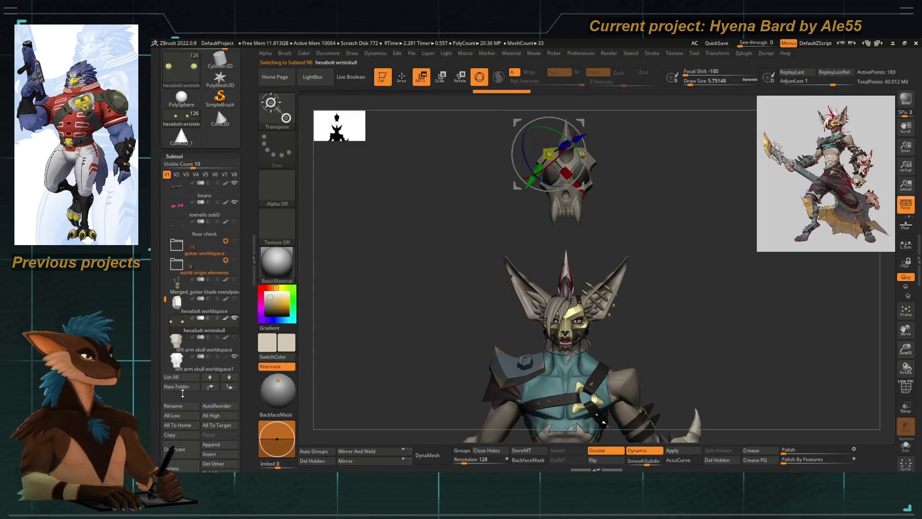
click(175, 449)
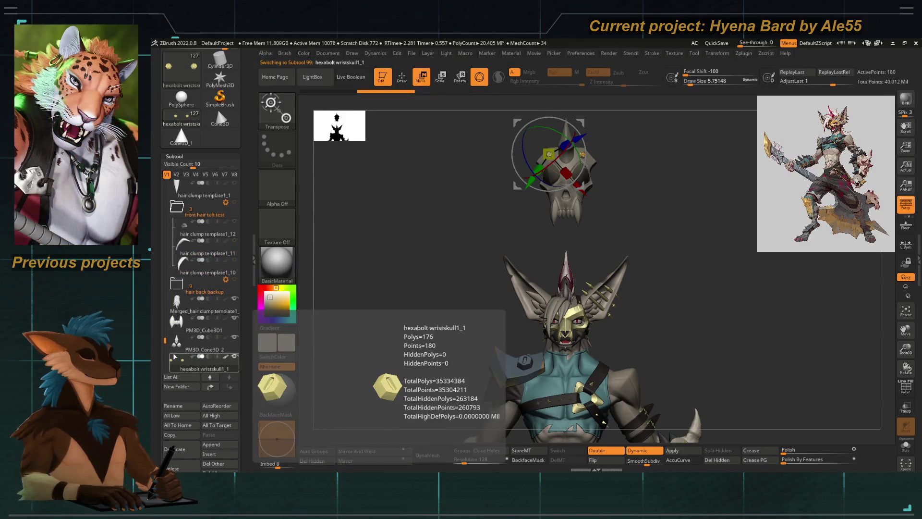
Step: Make the left arm skull worldspace subtool active
drag(163, 342, 164, 335)
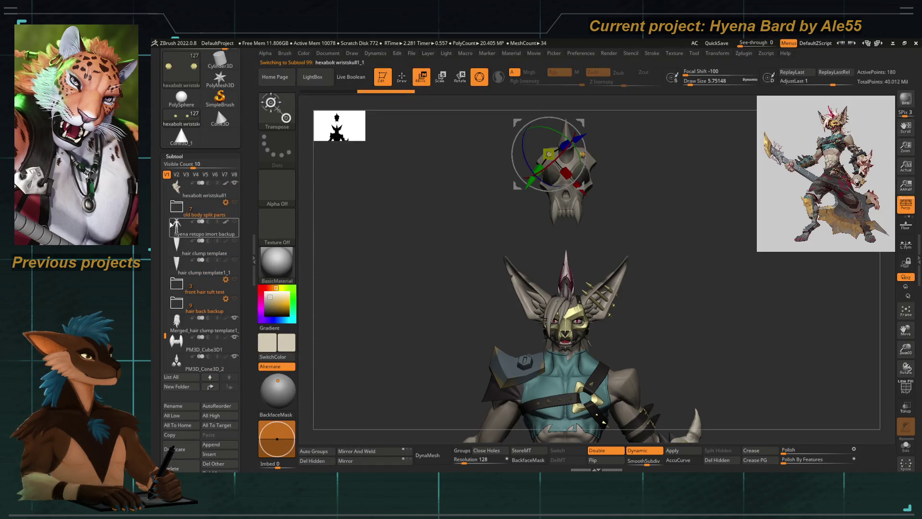
drag(169, 324, 169, 309)
click(176, 264)
click(179, 263)
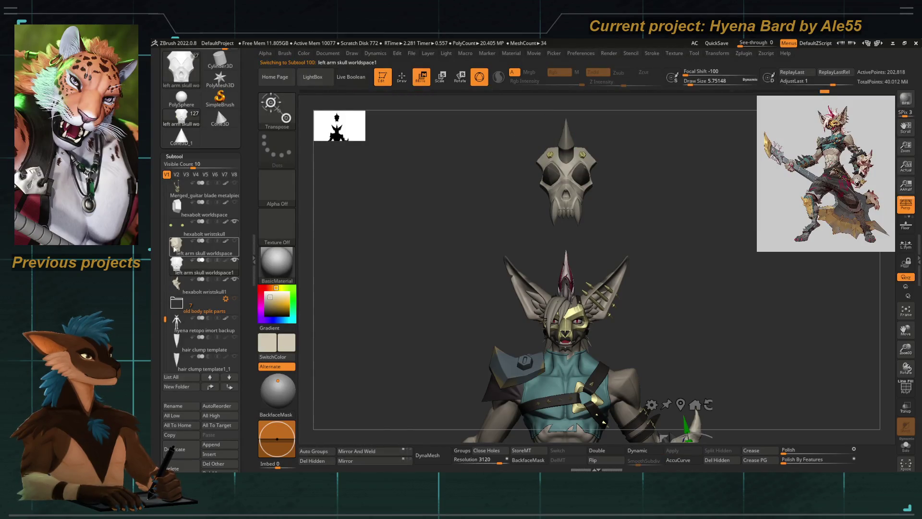
scroll(239, 419, down, 3)
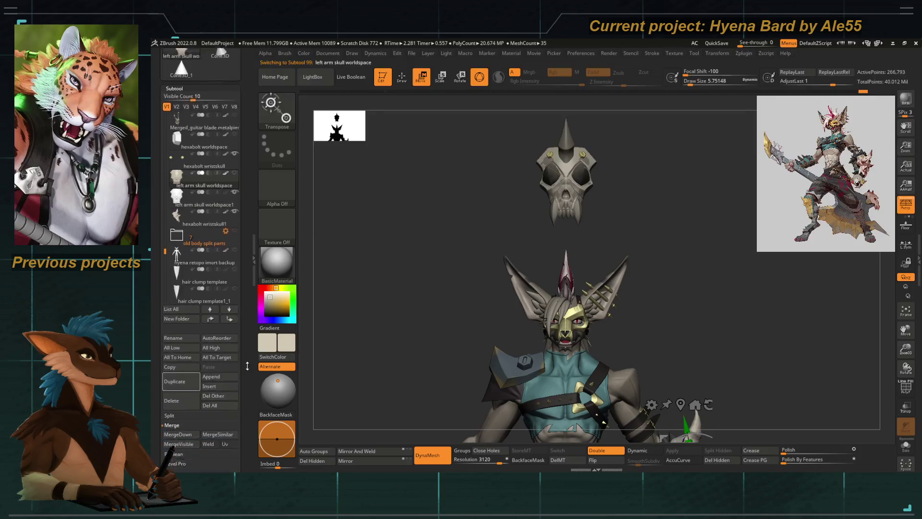
Step: Delete the left arm skull worldspace subtool and find PM3D_Cone3D_2 in the list
click(177, 384)
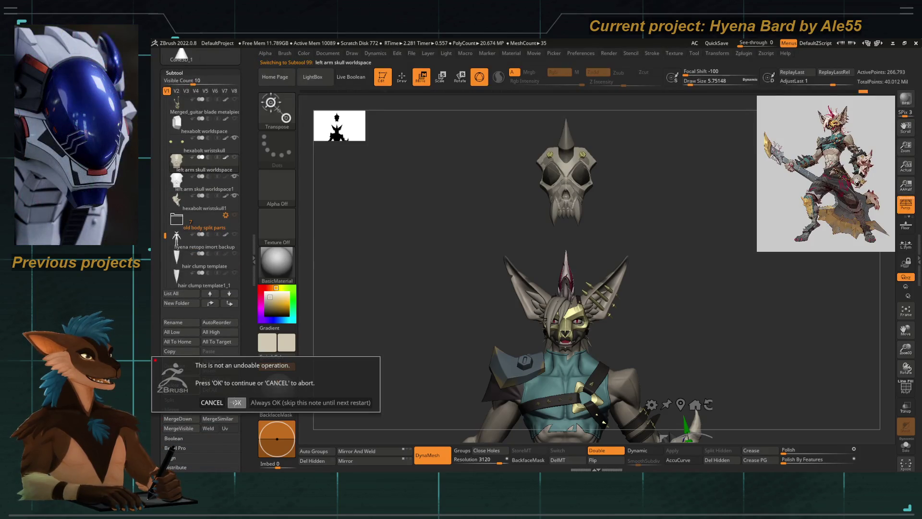
click(237, 403)
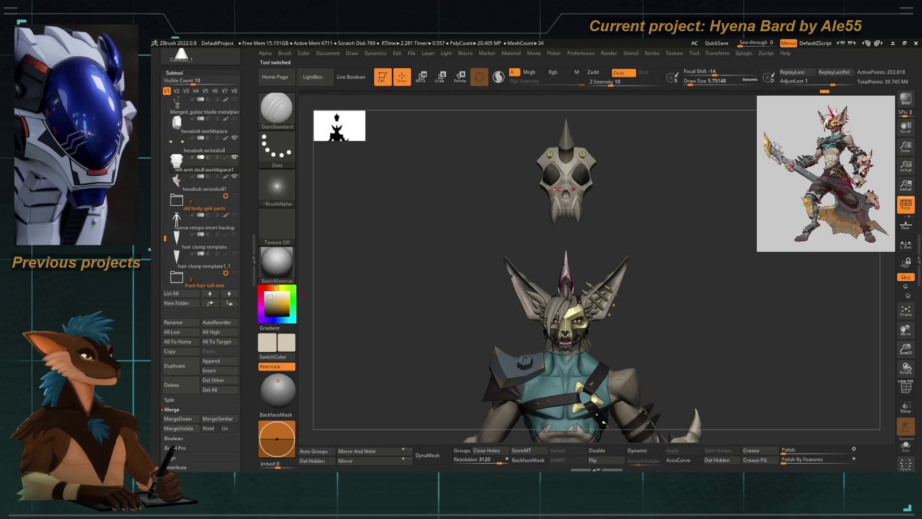
click(303, 54)
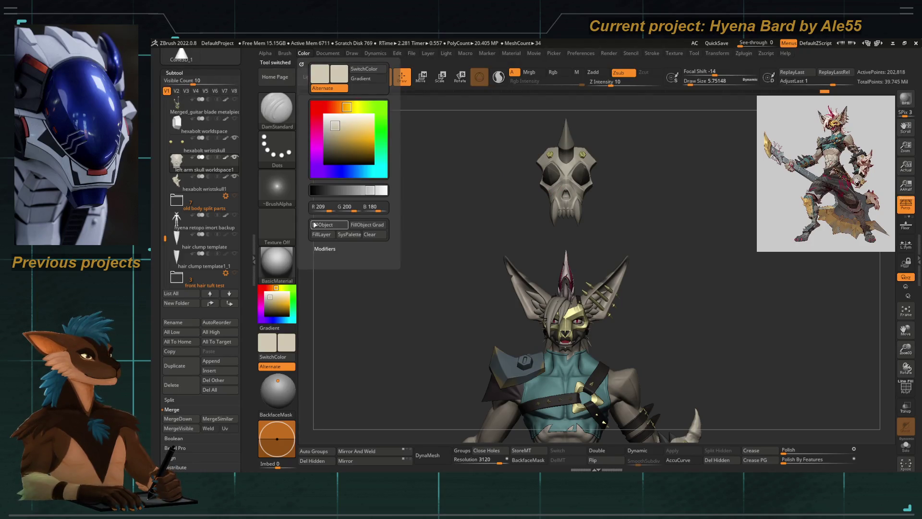
click(192, 293)
click(279, 336)
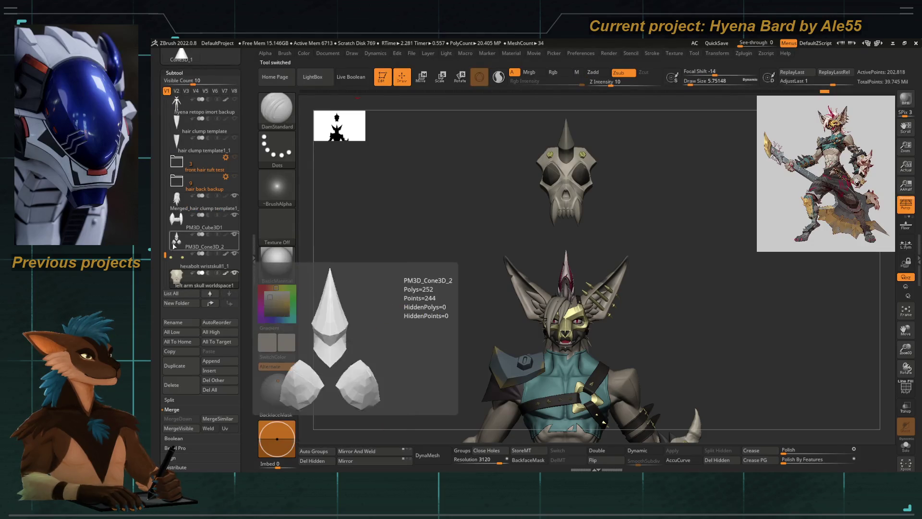
Step: Colour PM3D_Cone3D_2 with FillObject, then start a new folder from PM3D_Cube3D1
click(175, 221)
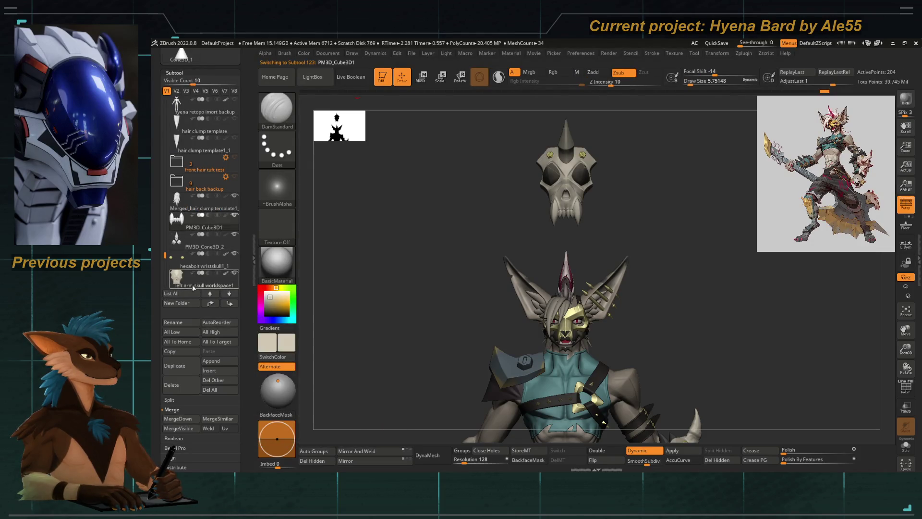
click(309, 56)
key(Down)
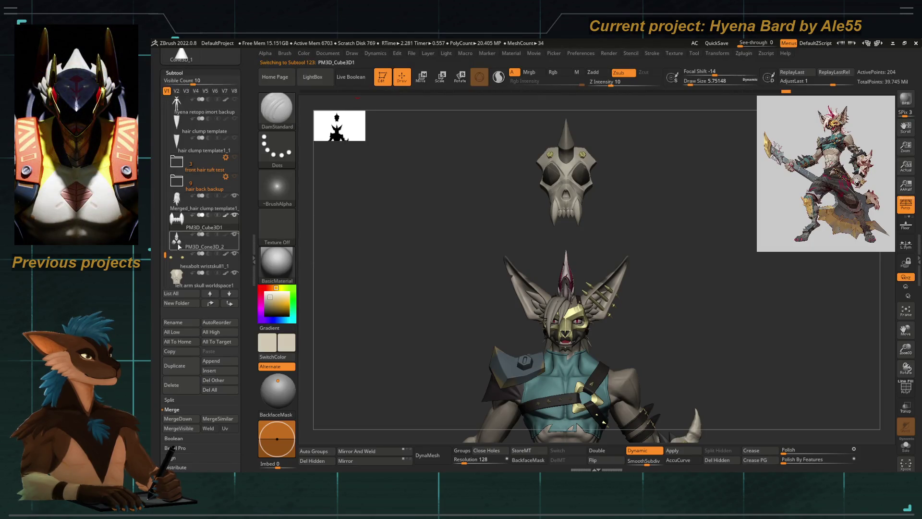
click(304, 53)
click(315, 225)
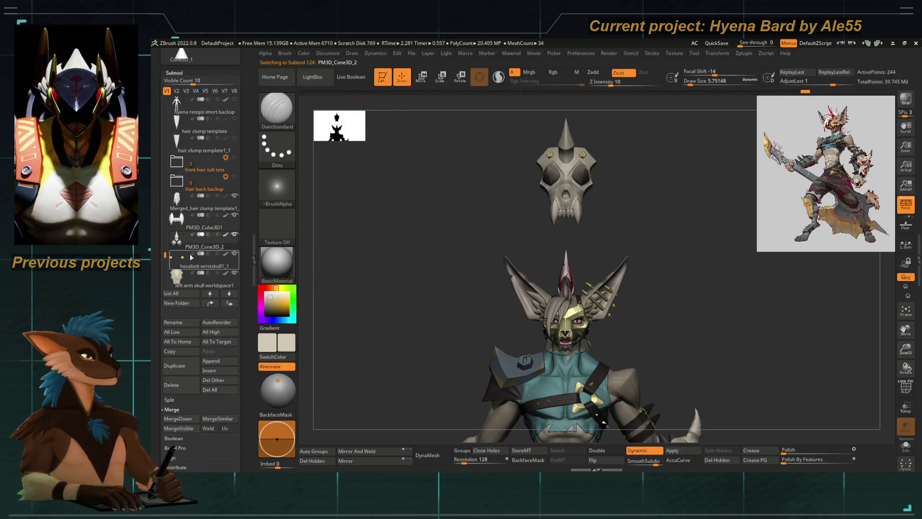
click(177, 224)
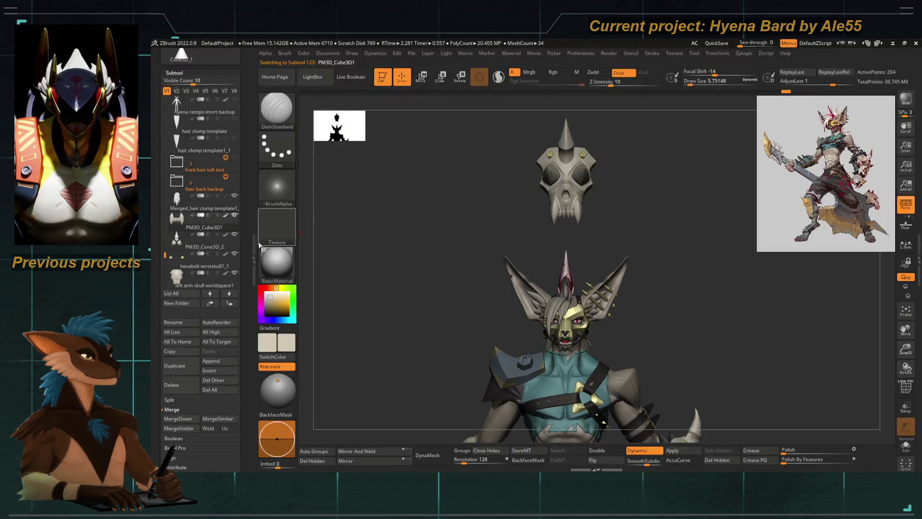
click(175, 304)
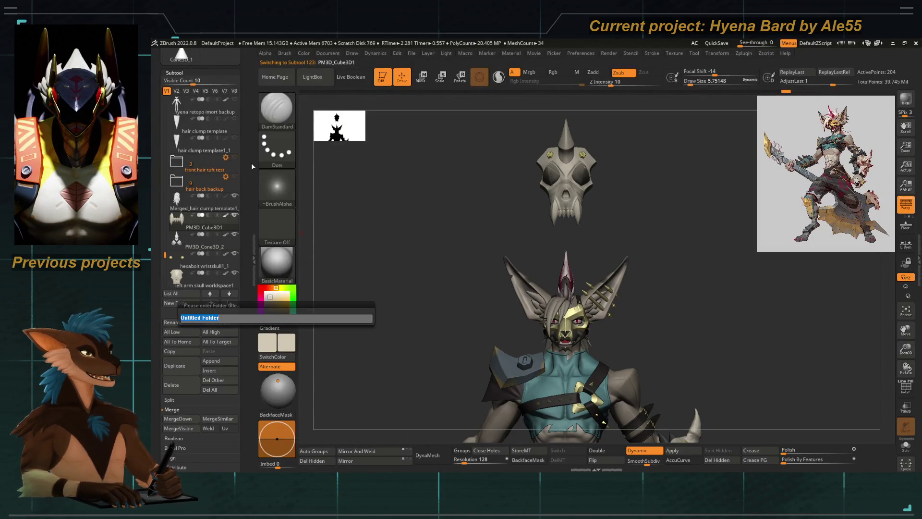
Step: Name the new folder 'wrist skull worldspace' and rename subtools to 'teeth' and 'horns'
text(wrist skull)
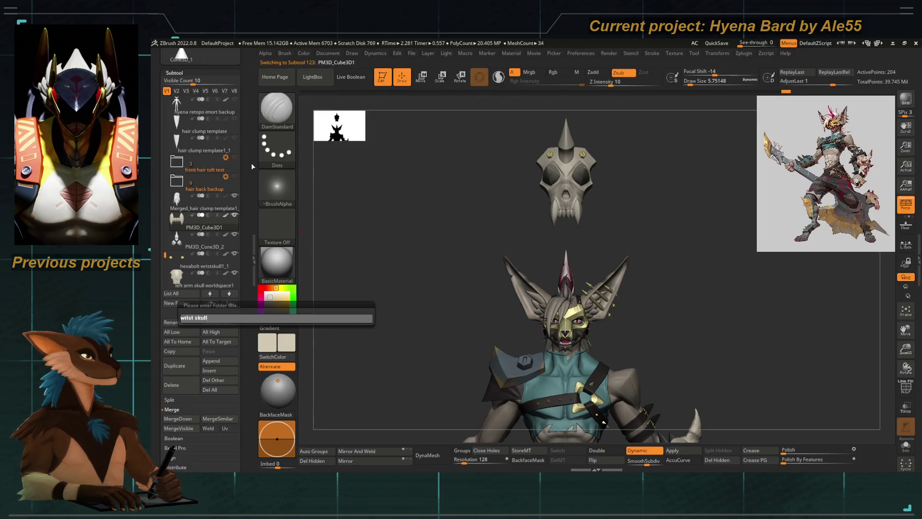
text( worldspace)
key(Return)
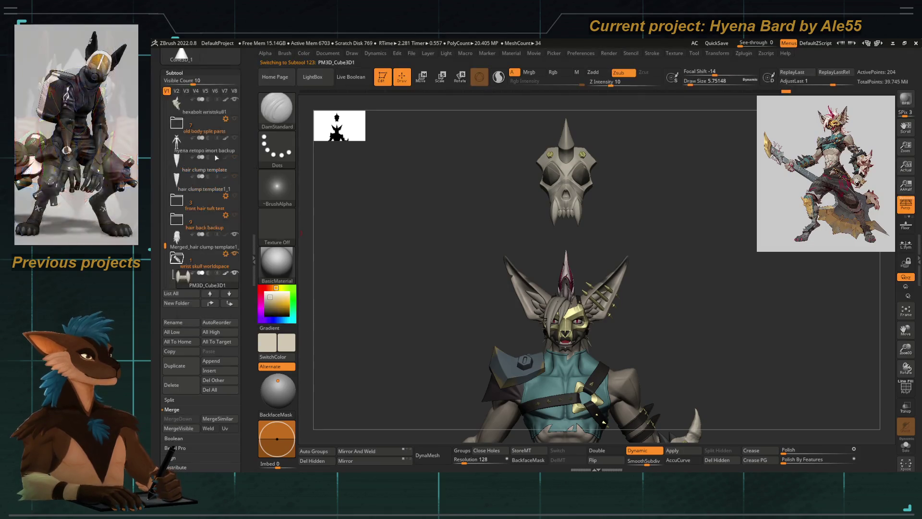
scroll(162, 254, down, 4)
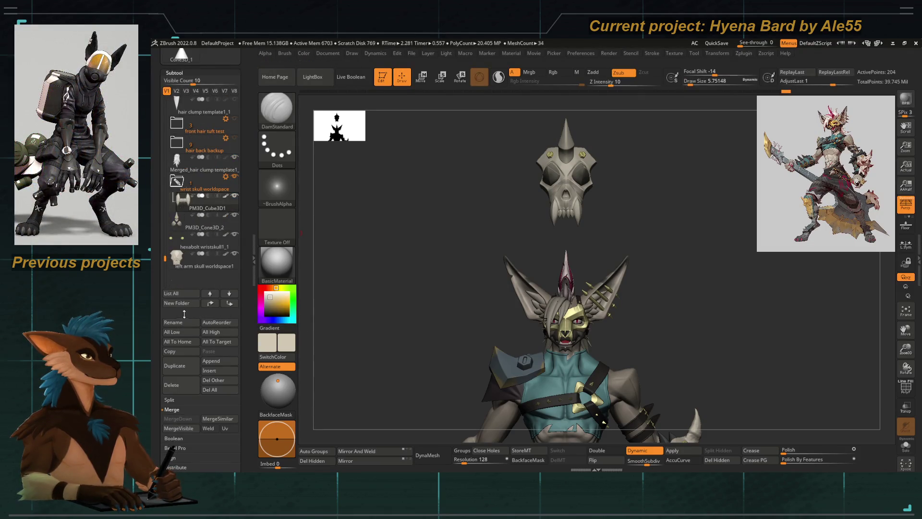
click(181, 324)
text(teet)
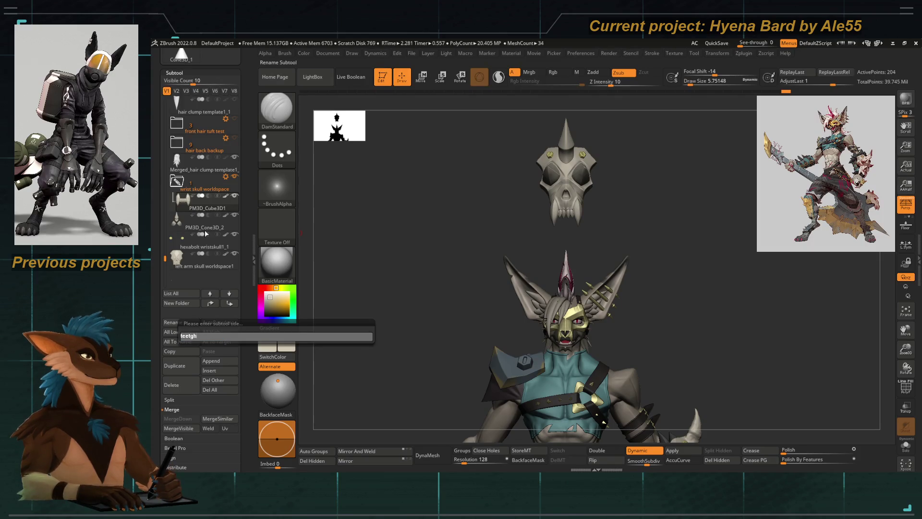
text(h)
key(Return)
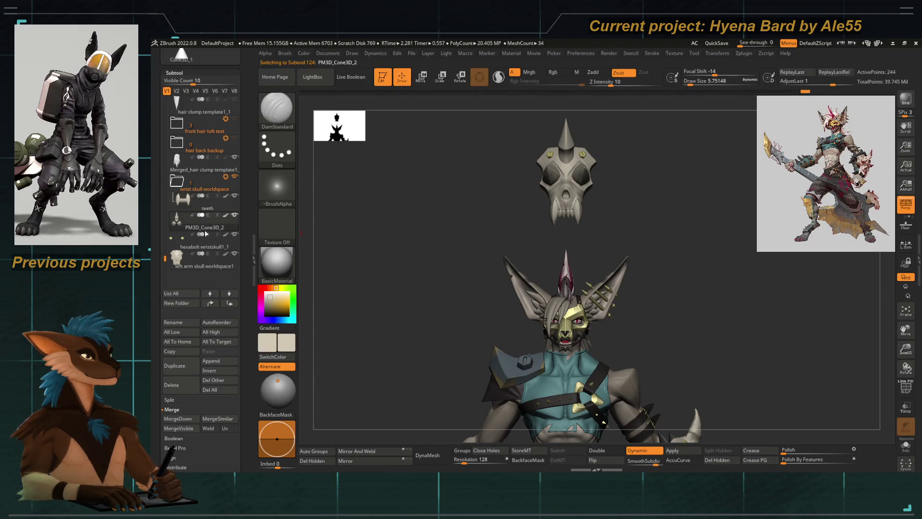
click(181, 325)
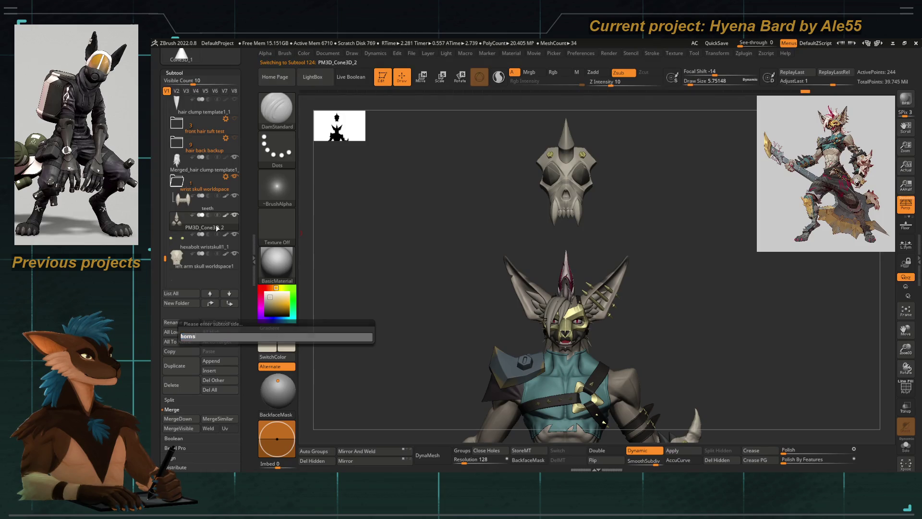
key(Return)
Step: Rename hexabolt wristskull1_1 to 'boltds' and the skull subtool to 'wrist skull worldspace'
click(175, 322)
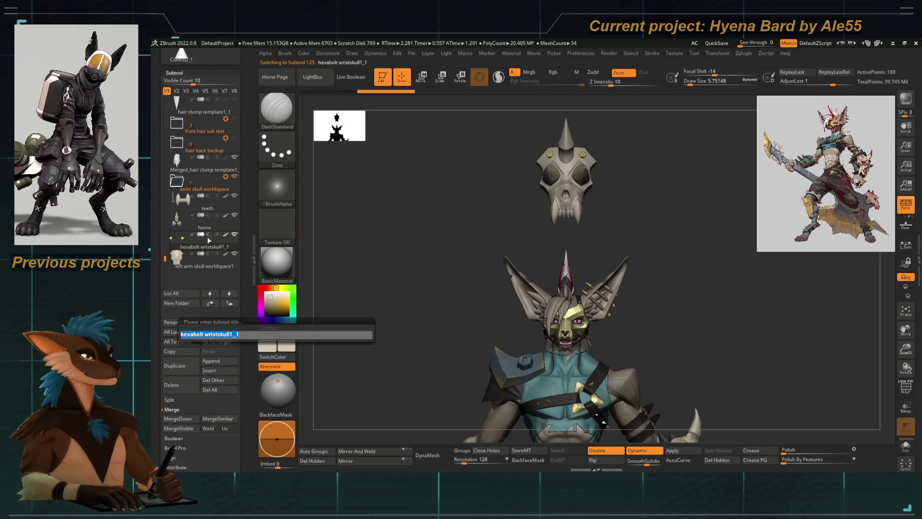
text(boltds)
key(Return)
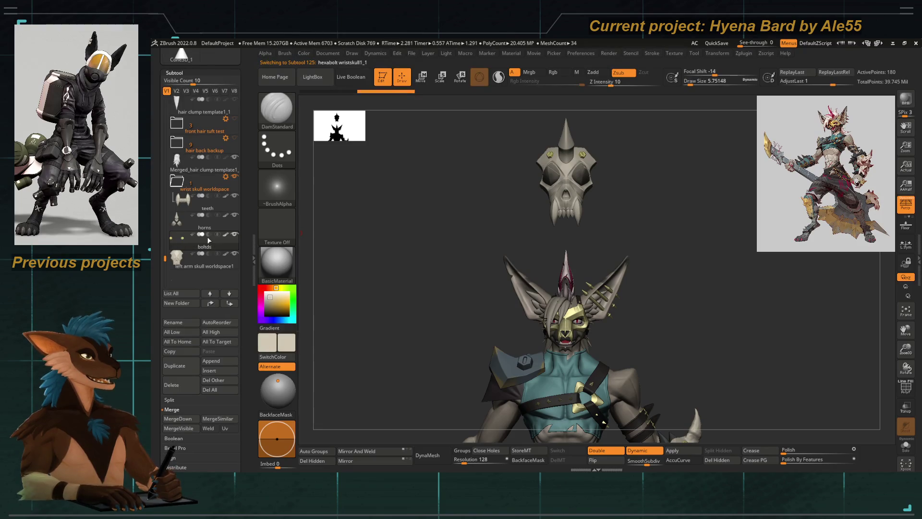
click(206, 259)
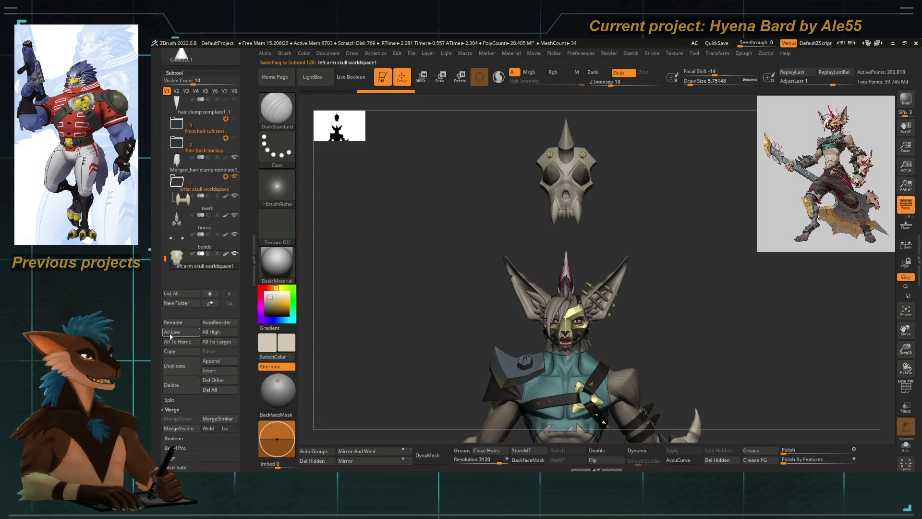
click(174, 322)
text(wrist skull worldspace)
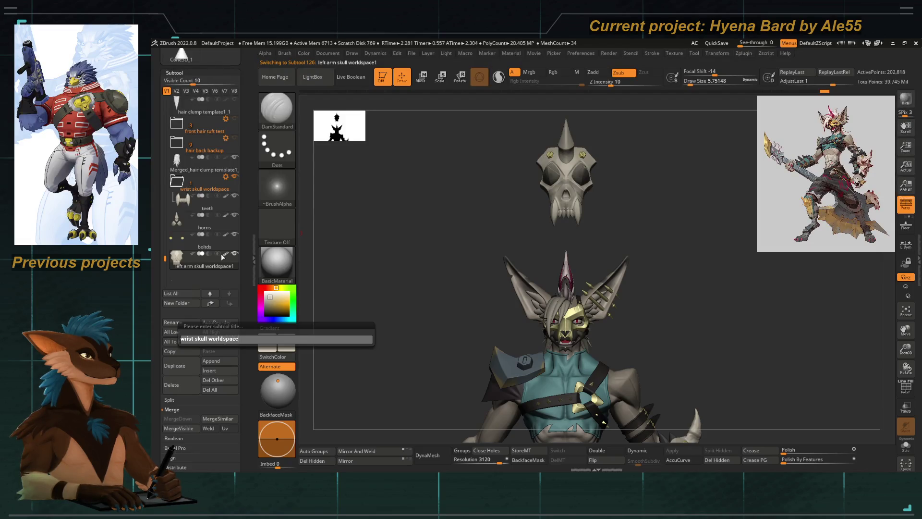
key(Return)
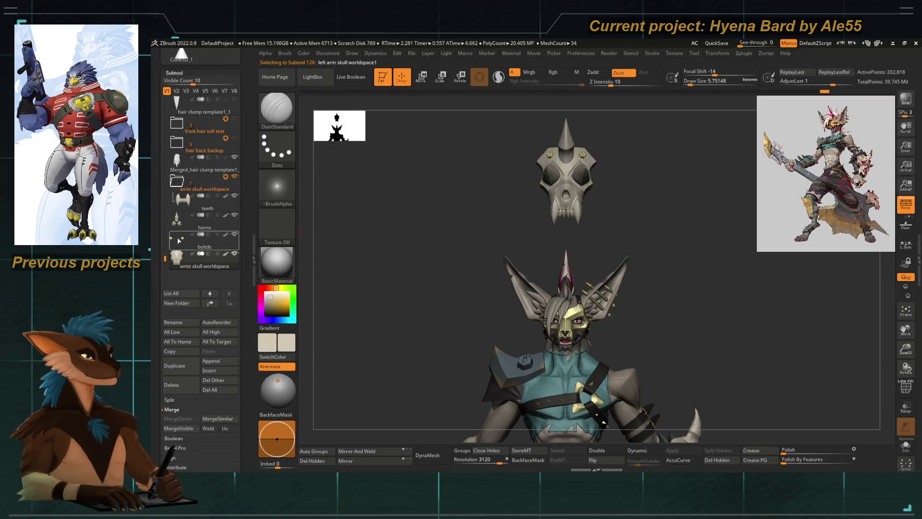
Step: Correct 'boltds' to 'bolts' and move it into the wrist skull worldspace folder
click(182, 240)
click(174, 324)
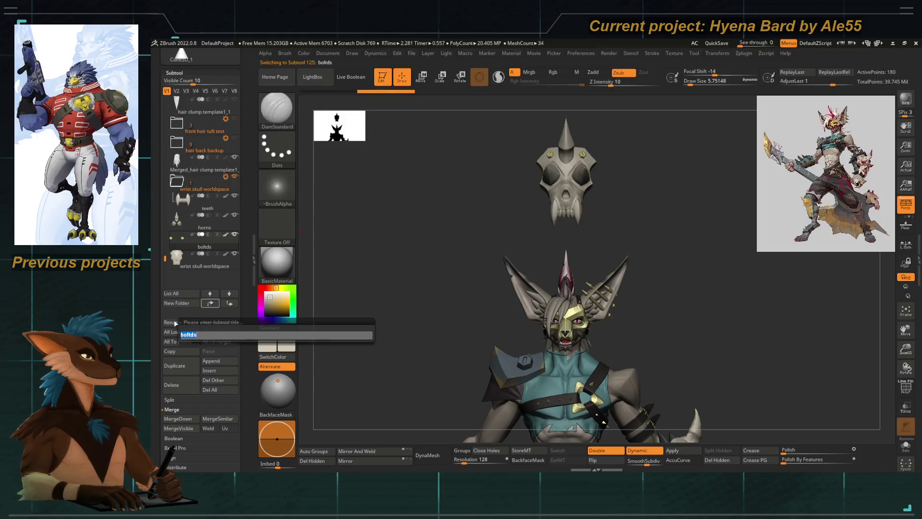
text(bolts)
key(Return)
drag(177, 214, 183, 205)
drag(177, 239, 176, 259)
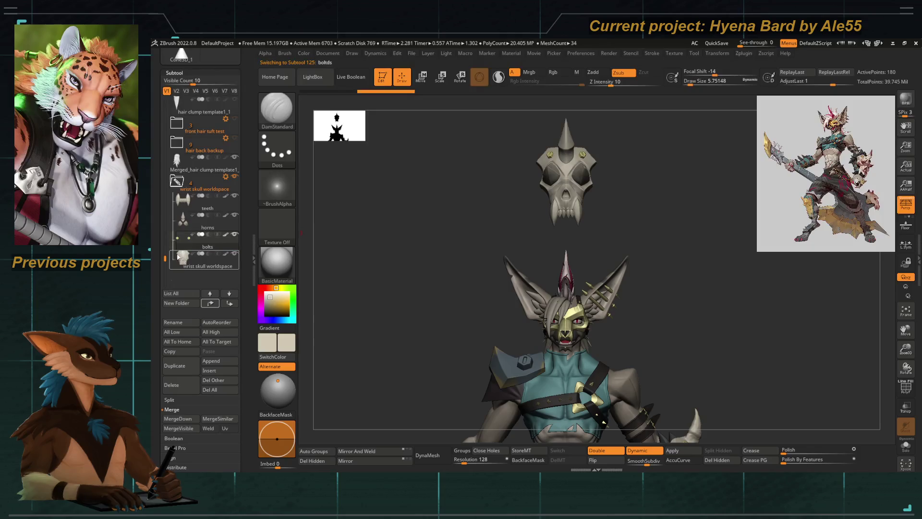
click(226, 176)
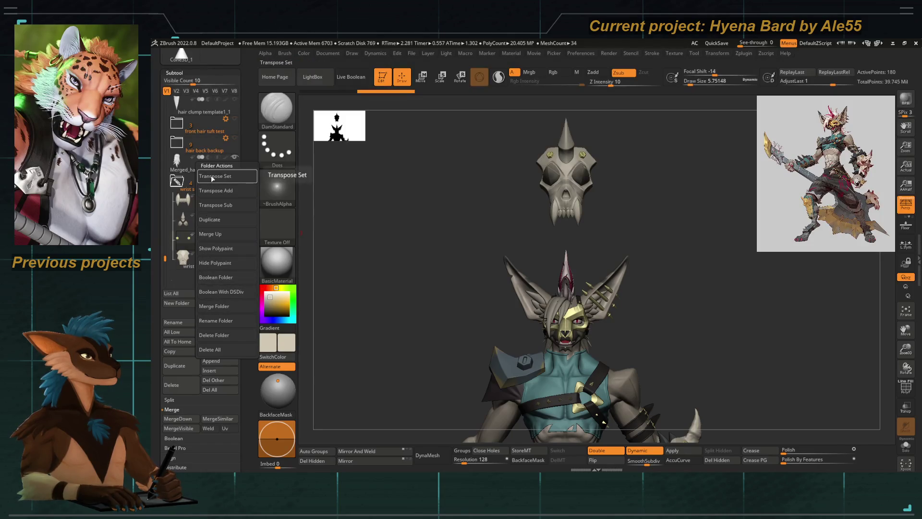
Step: Duplicate the wrist skull worldspace folder into teeth1, horns1 and bolts1 copies, and apply Transpose Set
click(178, 184)
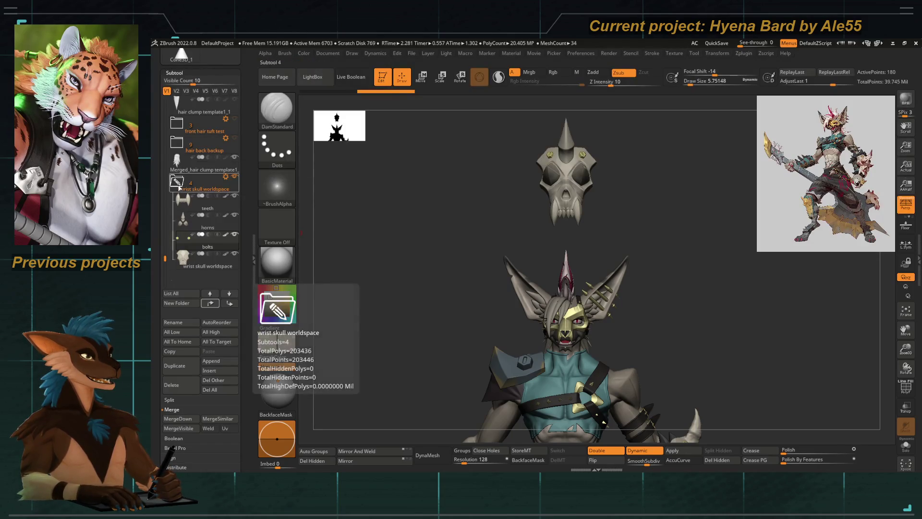
click(179, 183)
click(225, 176)
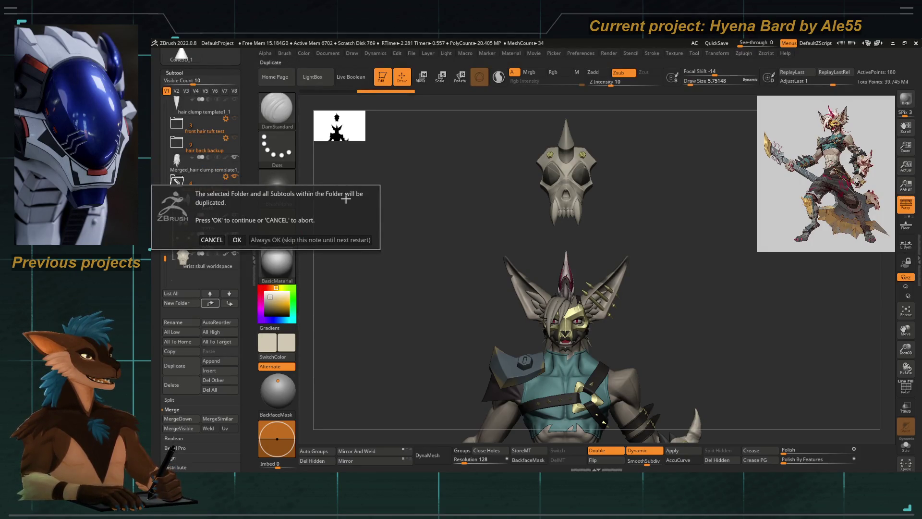
click(237, 240)
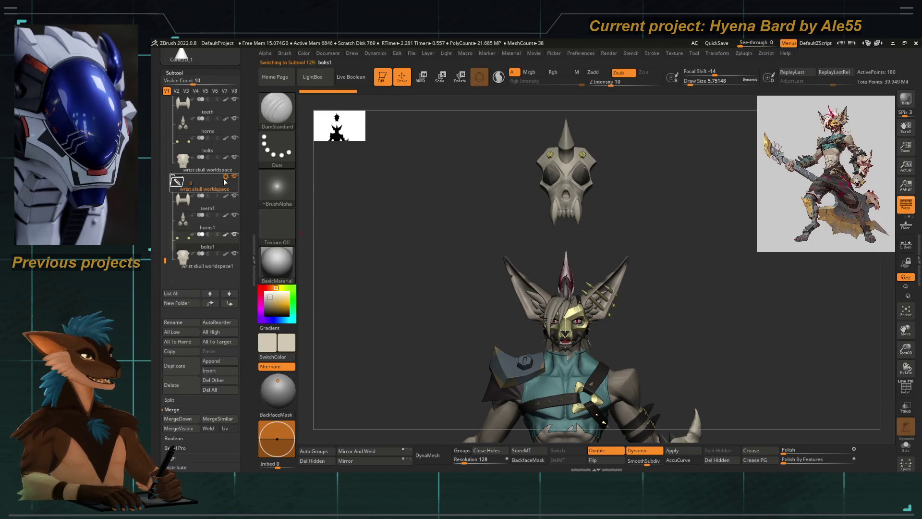
scroll(178, 207, up, 2)
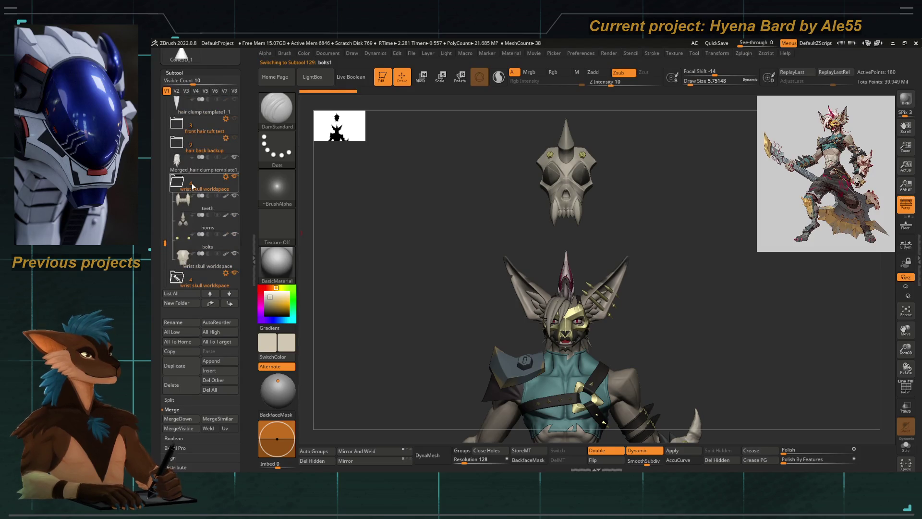
click(225, 196)
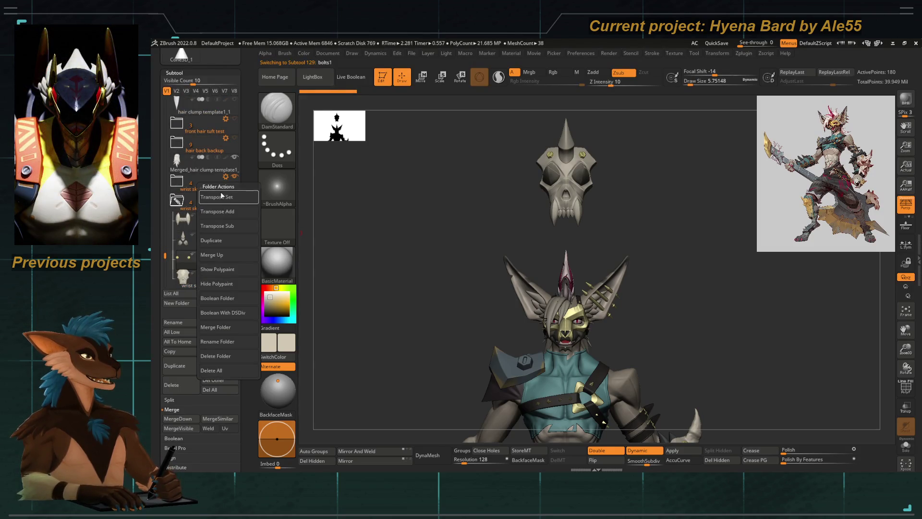
click(219, 197)
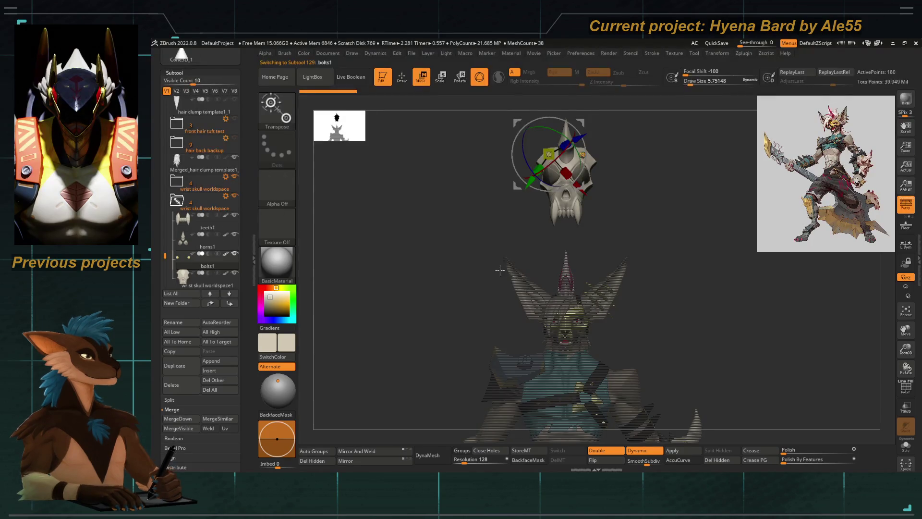
Step: Move the copied wrist skull down onto the hyena bard's forearm
key(f)
click(545, 145)
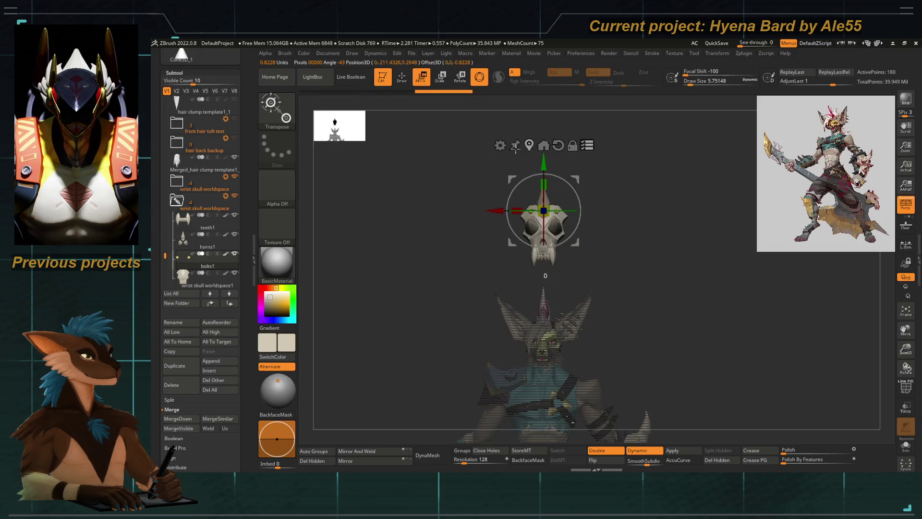
drag(543, 210, 607, 357)
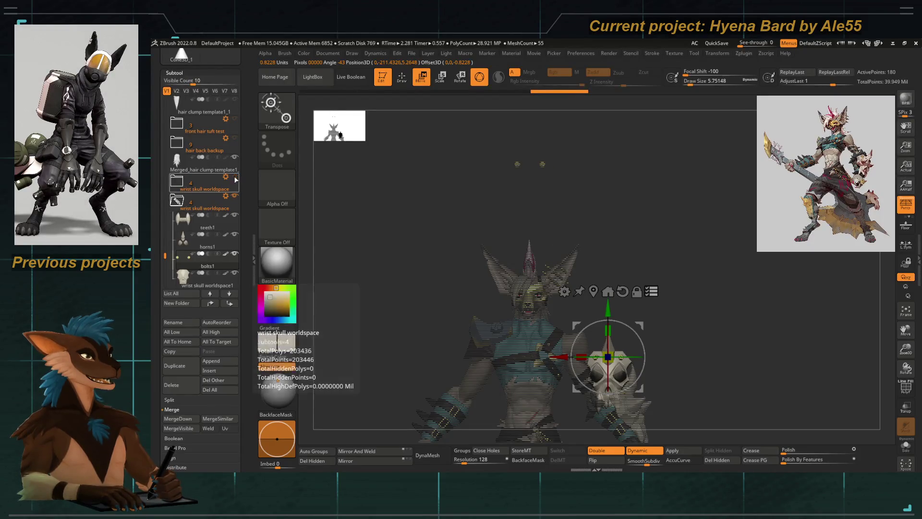
key(f)
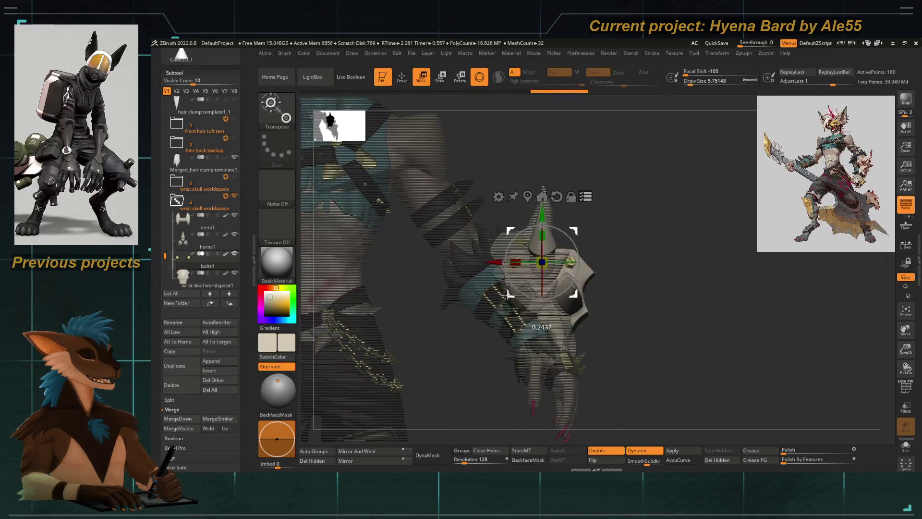
mouse_move(642, 312)
mouse_down()
mouse_move(526, 212)
mouse_move(594, 228)
mouse_up()
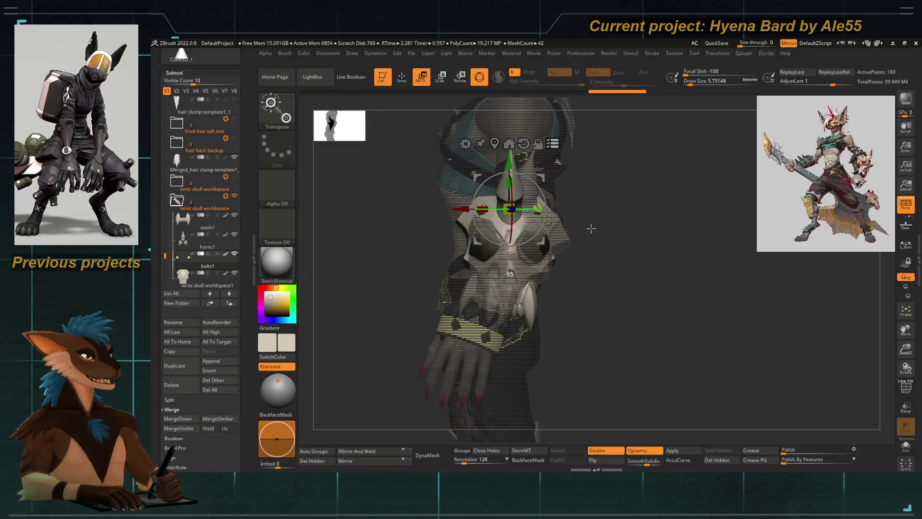
mouse_move(628, 274)
mouse_down()
mouse_move(558, 188)
mouse_move(549, 194)
mouse_up()
mouse_move(417, 243)
mouse_down()
mouse_move(491, 245)
mouse_move(505, 215)
mouse_move(580, 306)
mouse_move(433, 218)
mouse_up()
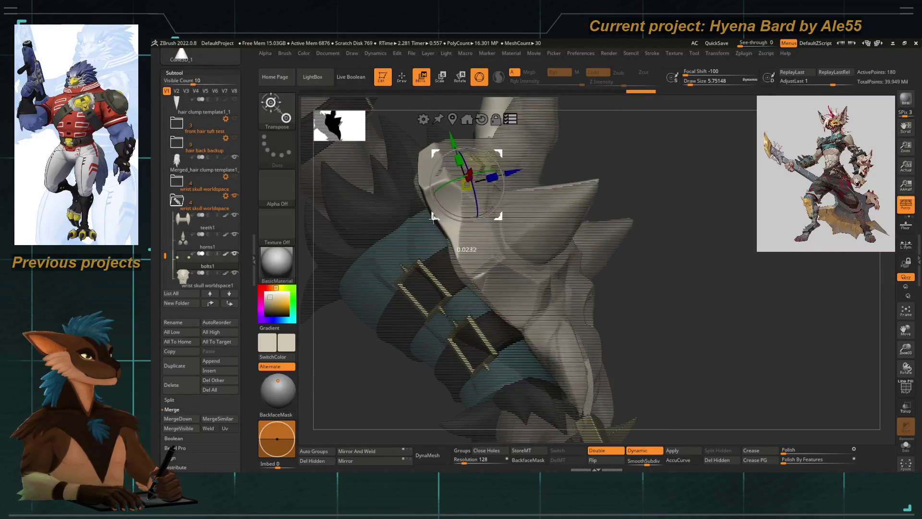
mouse_move(433, 217)
mouse_down()
mouse_move(595, 262)
mouse_move(493, 190)
mouse_up()
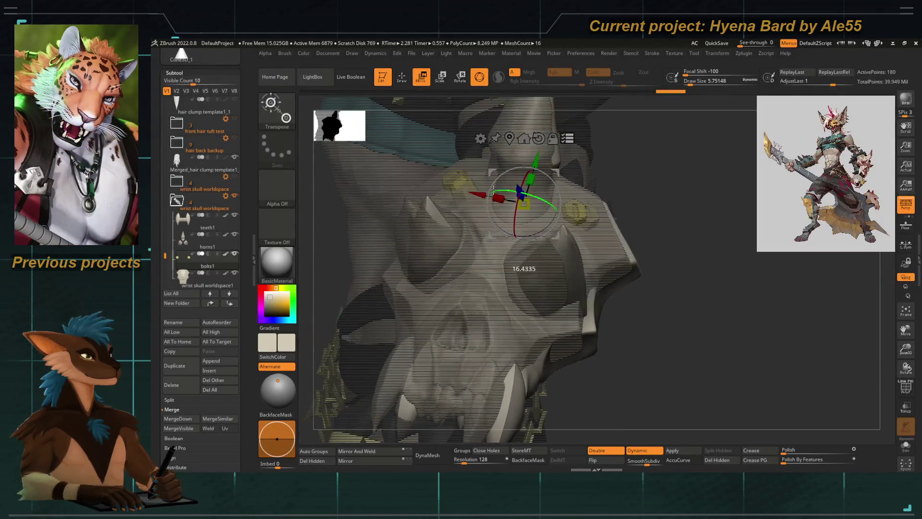
mouse_move(493, 190)
mouse_down()
mouse_move(468, 251)
mouse_move(462, 230)
mouse_up()
Step: Nudge and rotate the copied skull slightly so it fits the arm
mouse_move(352, 250)
mouse_down()
mouse_move(663, 326)
mouse_move(572, 235)
mouse_move(623, 247)
mouse_move(532, 218)
mouse_up()
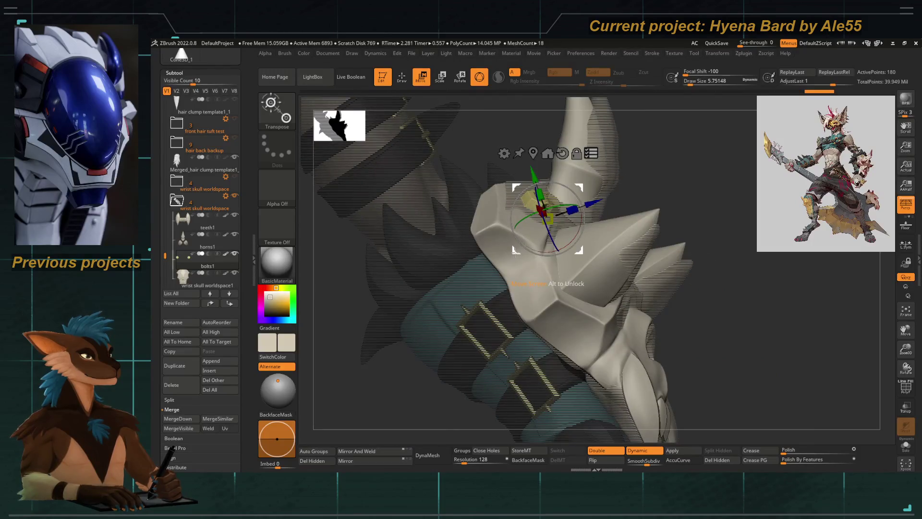
drag(515, 253, 522, 224)
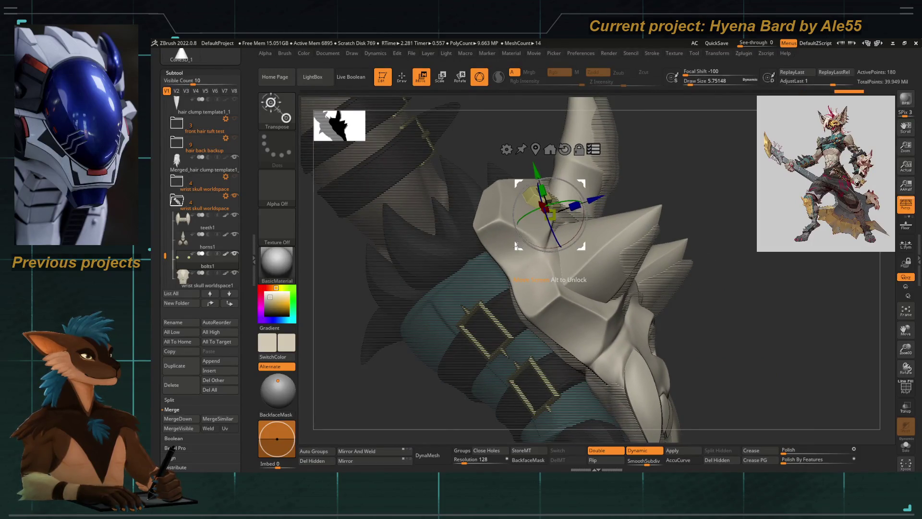
mouse_move(499, 118)
mouse_down()
mouse_move(552, 292)
mouse_move(541, 256)
mouse_up()
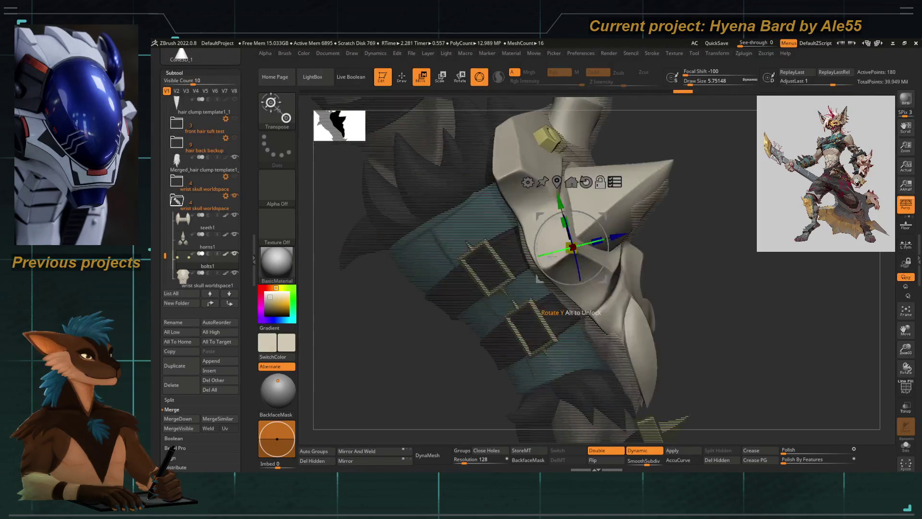
drag(604, 260, 511, 267)
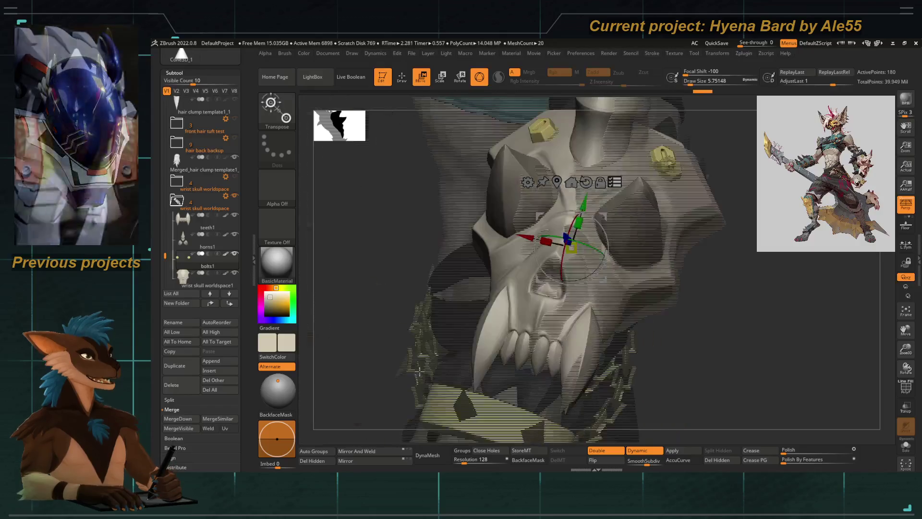
drag(522, 236, 529, 239)
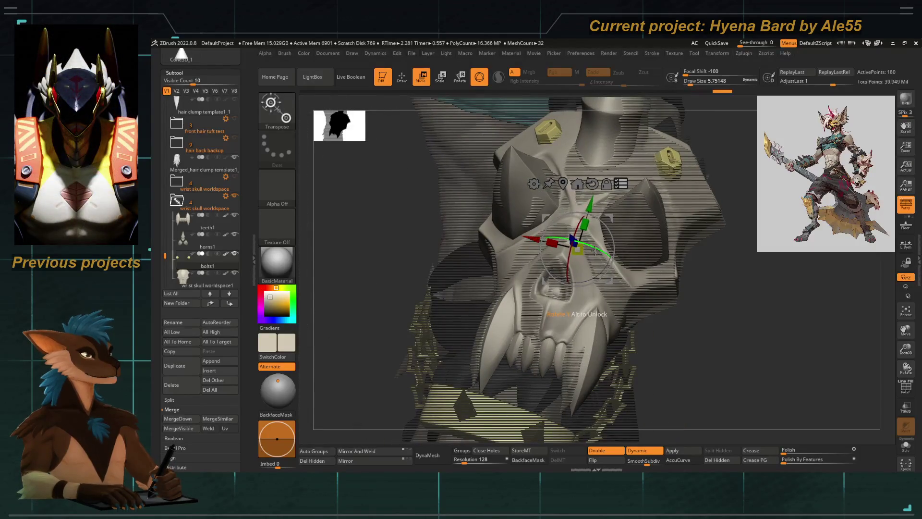
drag(360, 300, 562, 280)
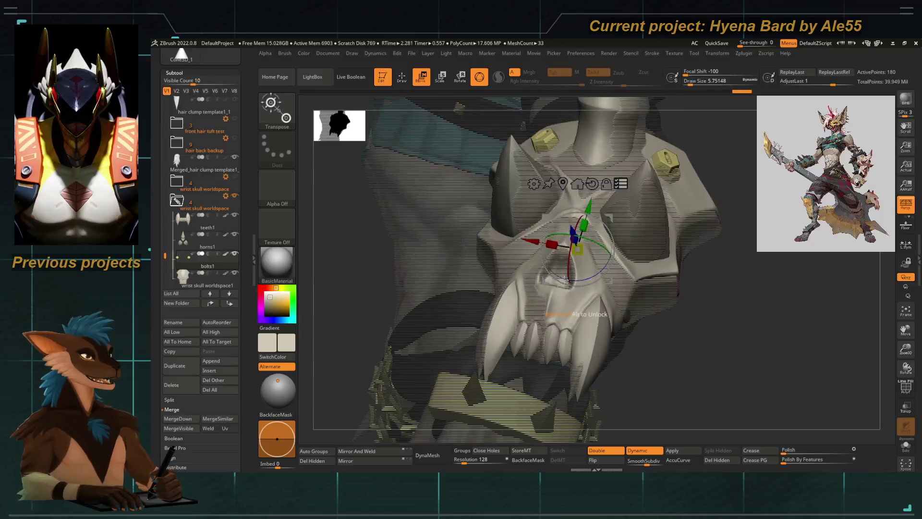
drag(584, 224, 598, 250)
key(ctrl+z)
mouse_move(595, 213)
mouse_down()
mouse_move(596, 330)
mouse_move(532, 308)
mouse_up()
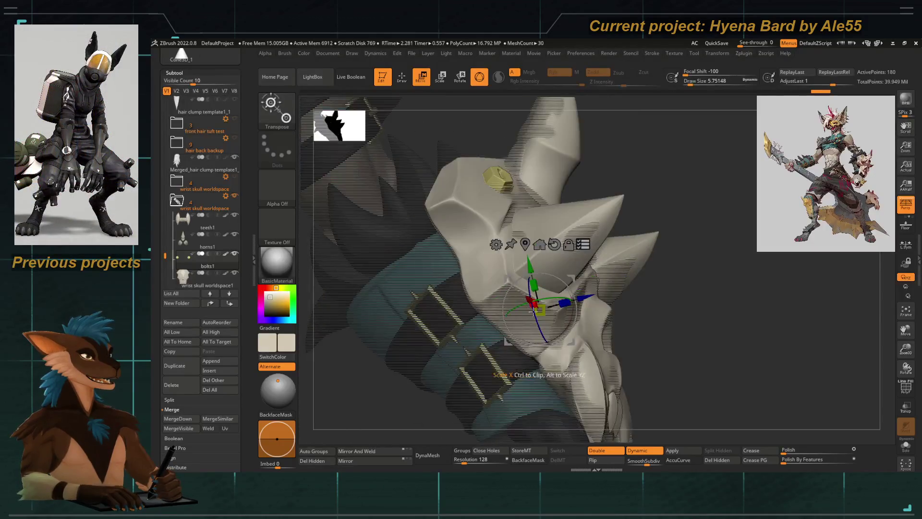
mouse_move(541, 372)
mouse_down()
mouse_move(581, 330)
mouse_move(531, 341)
mouse_move(530, 275)
mouse_up()
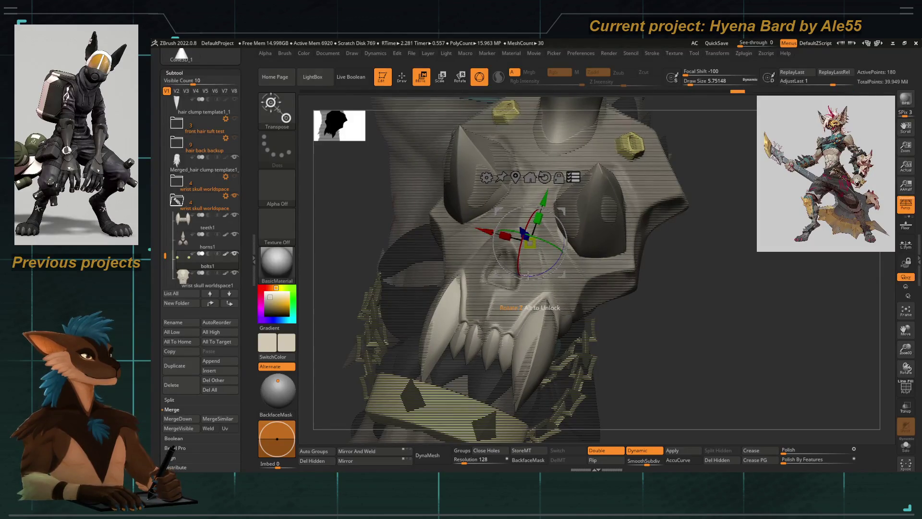
drag(532, 275, 387, 278)
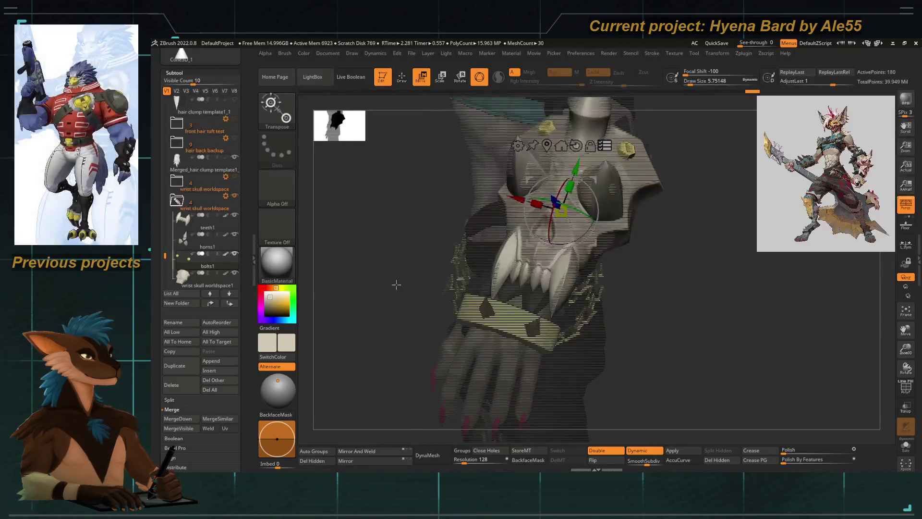
drag(514, 278, 535, 315)
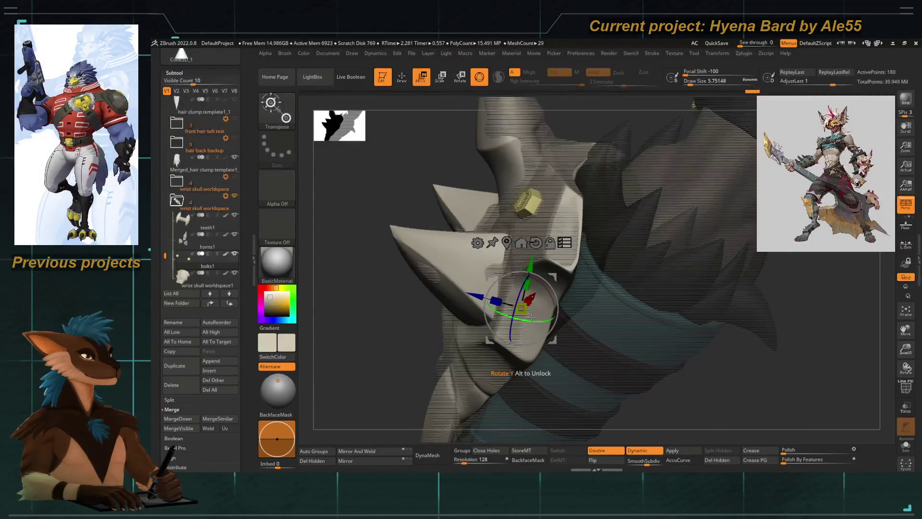
mouse_move(400, 330)
mouse_down()
mouse_move(461, 329)
mouse_move(665, 280)
mouse_move(595, 217)
mouse_up()
key(q)
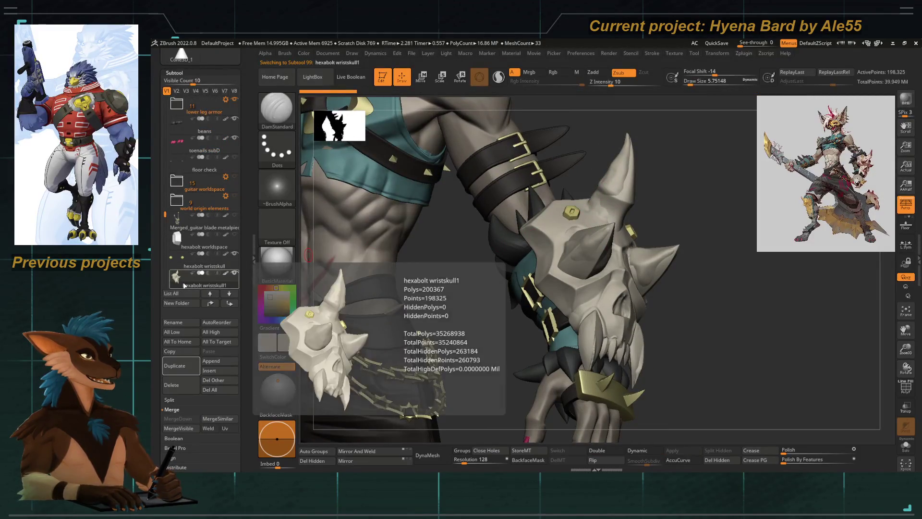
Step: Delete the duplicate hexabolt wristskull1 copy and reselect the original hexabolt wristskull
click(171, 385)
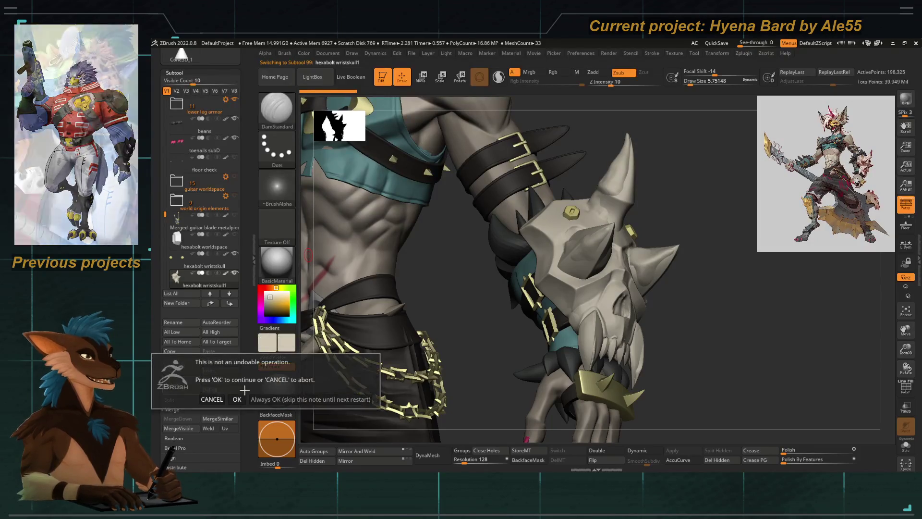
click(207, 395)
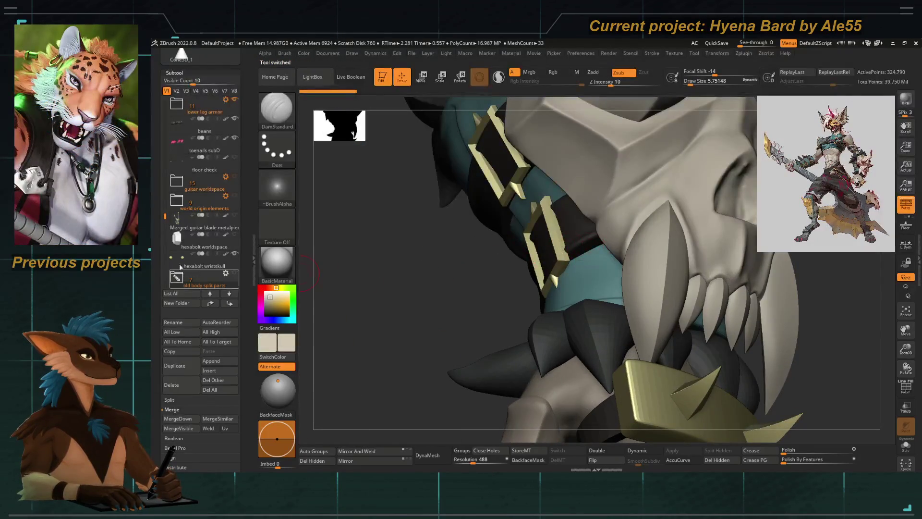
click(177, 265)
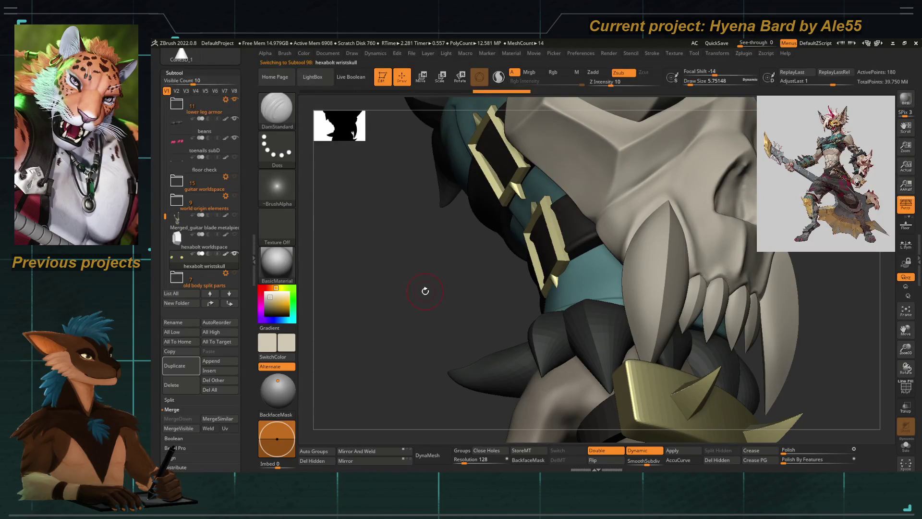
key(f)
drag(449, 243, 529, 275)
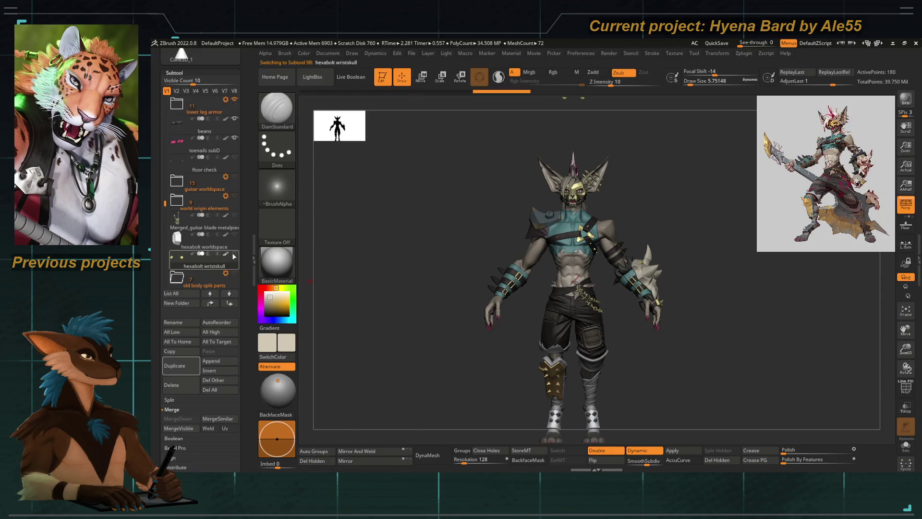
mouse_move(570, 268)
alt+mouse_down()
mouse_move(518, 354)
mouse_move(646, 367)
mouse_move(607, 283)
alt+mouse_up()
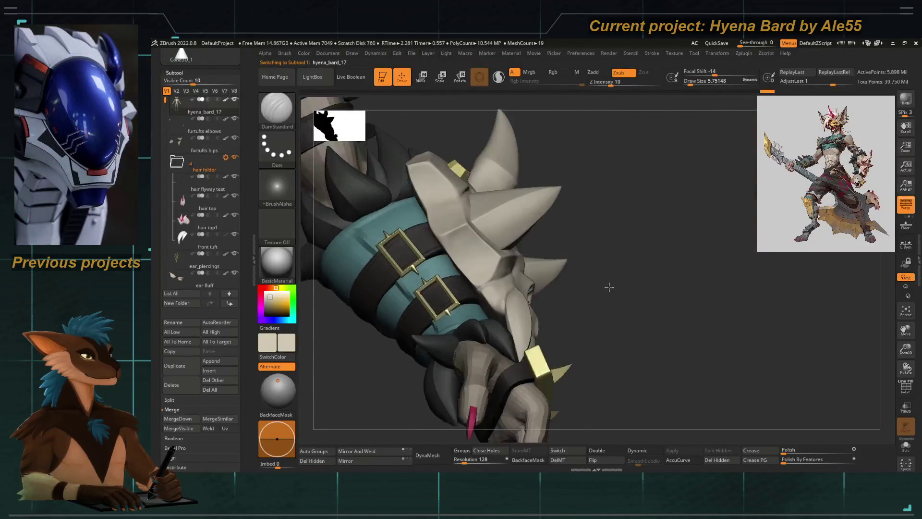
Step: Set the wrist skull folder to Transpose and place the gizmo on the wrist skull
alt+click(504, 280)
click(225, 199)
click(227, 197)
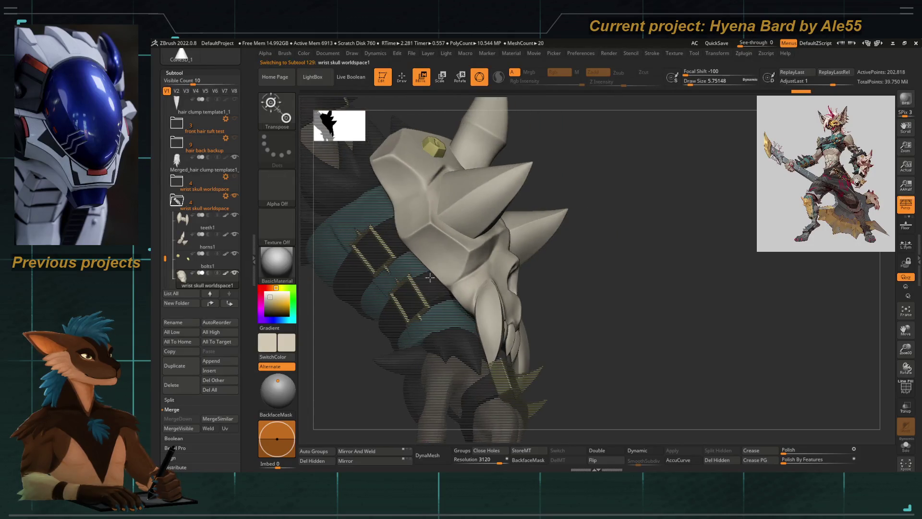
drag(450, 259, 476, 299)
key(f)
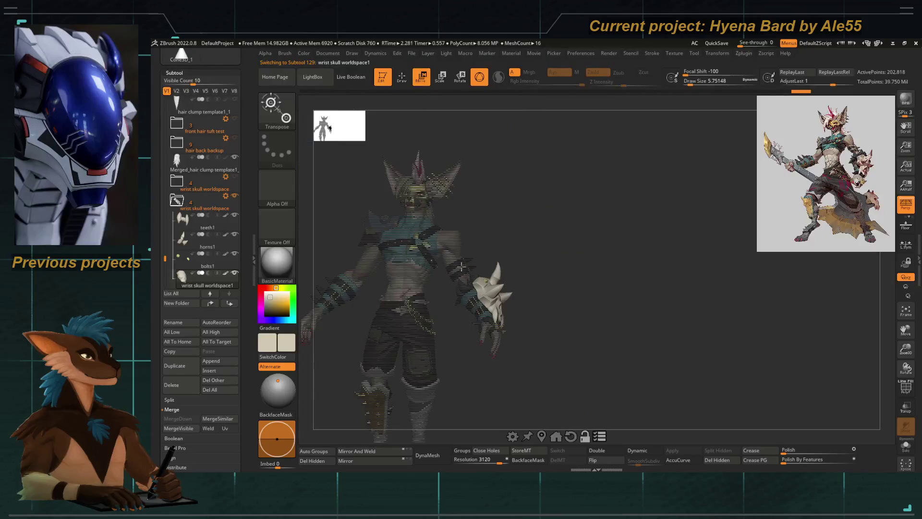
drag(540, 331, 484, 211)
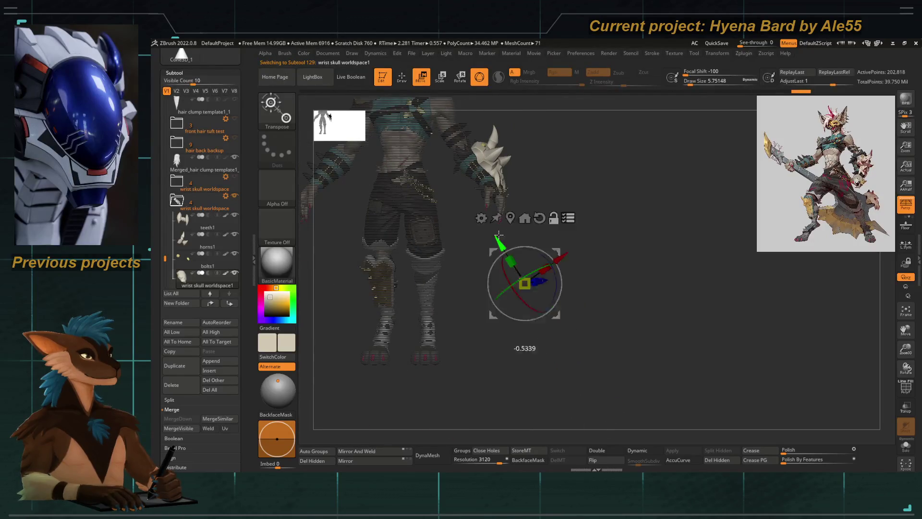
key(f)
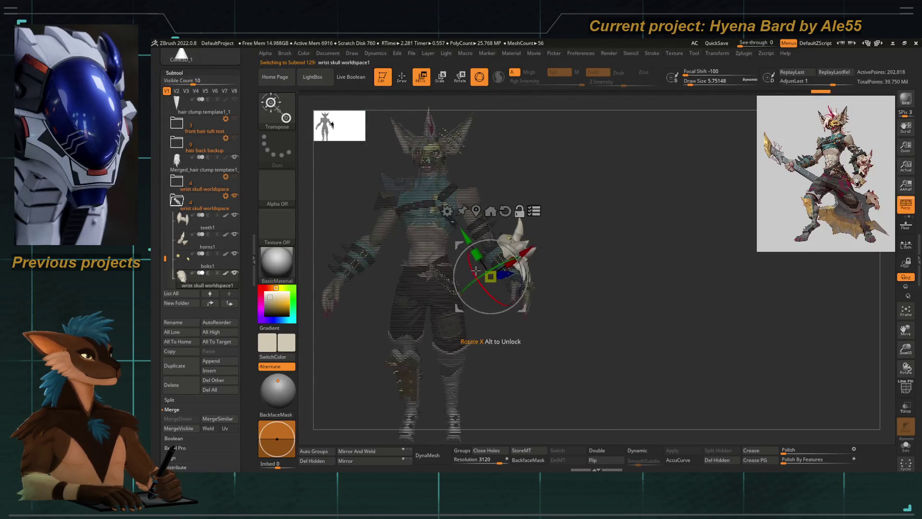
mouse_move(455, 246)
mouse_down()
mouse_move(535, 294)
mouse_move(547, 360)
mouse_up()
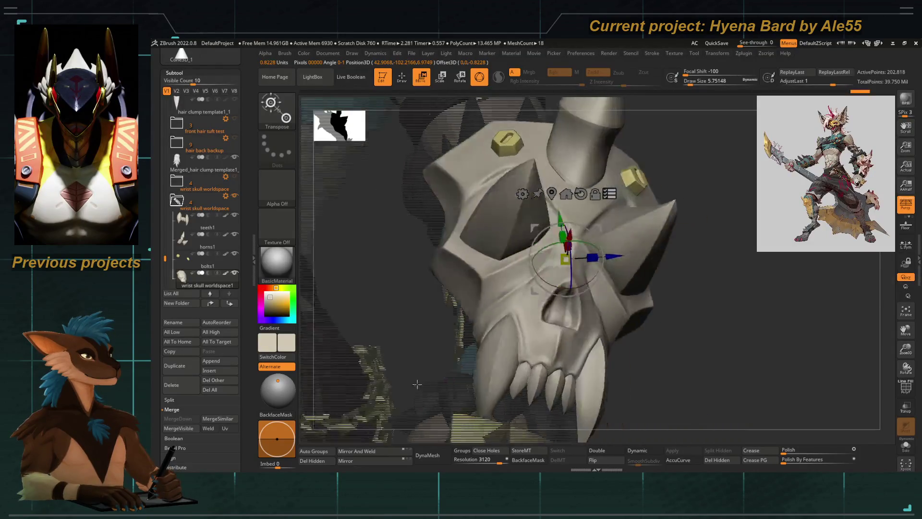
Step: Switch to DamStandard, then the gizmo, and turn the view to face the horned skull
key(b)
key(d)
key(s)
key(w)
mouse_move(627, 353)
mouse_down()
mouse_move(402, 139)
mouse_move(422, 283)
mouse_move(425, 249)
mouse_up()
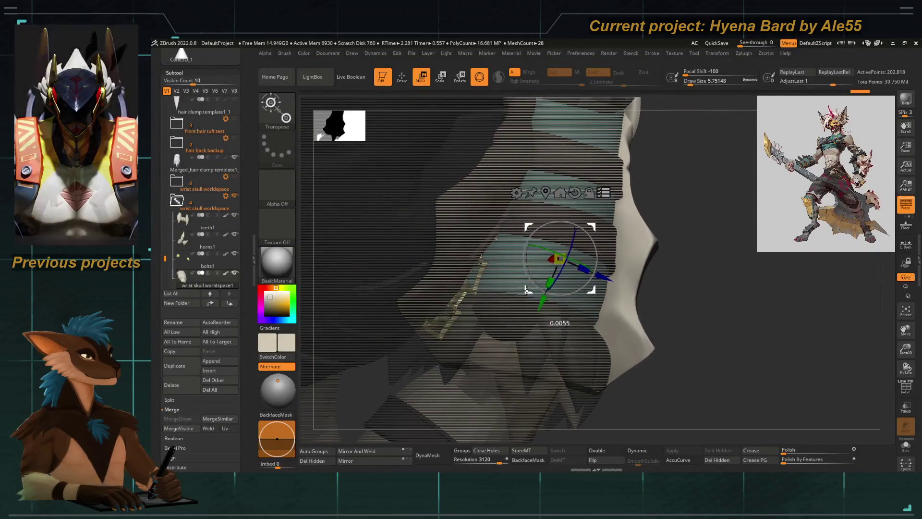
mouse_move(657, 292)
mouse_down()
mouse_move(650, 315)
mouse_move(605, 350)
mouse_move(563, 296)
mouse_up()
Step: Rotate the wrist skull group slightly on the wrist with the gizmo
key(b)
key(d)
key(s)
key(w)
drag(353, 242, 439, 239)
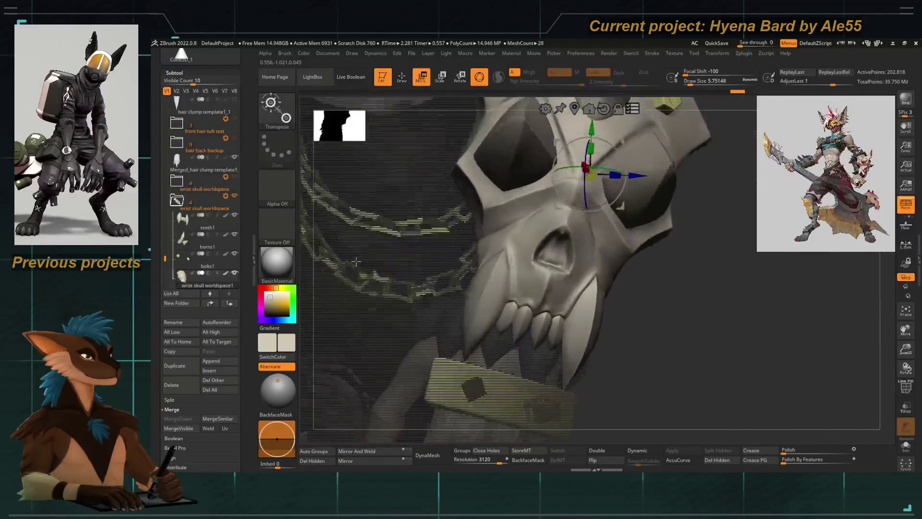
drag(567, 176, 573, 176)
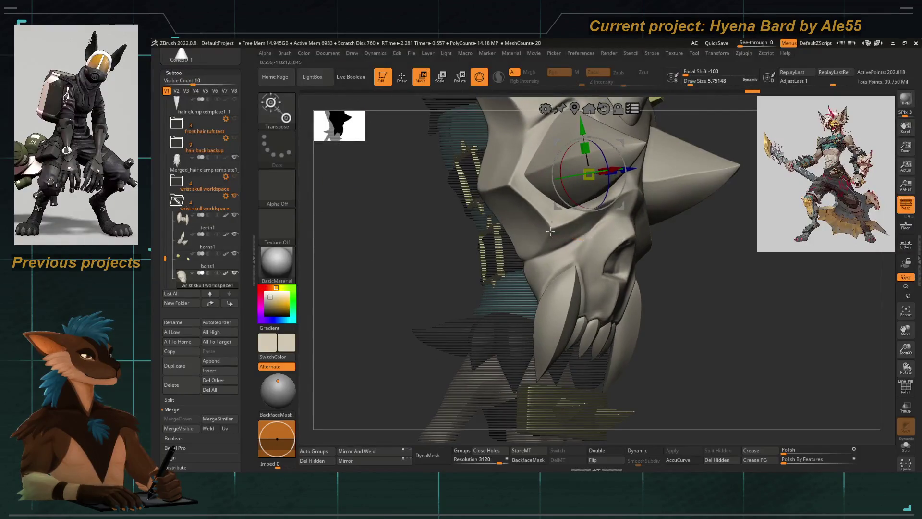
key(q)
mouse_move(547, 366)
alt+mouse_down()
mouse_move(567, 350)
mouse_move(620, 239)
mouse_move(511, 279)
alt+mouse_up()
key(w)
key(q)
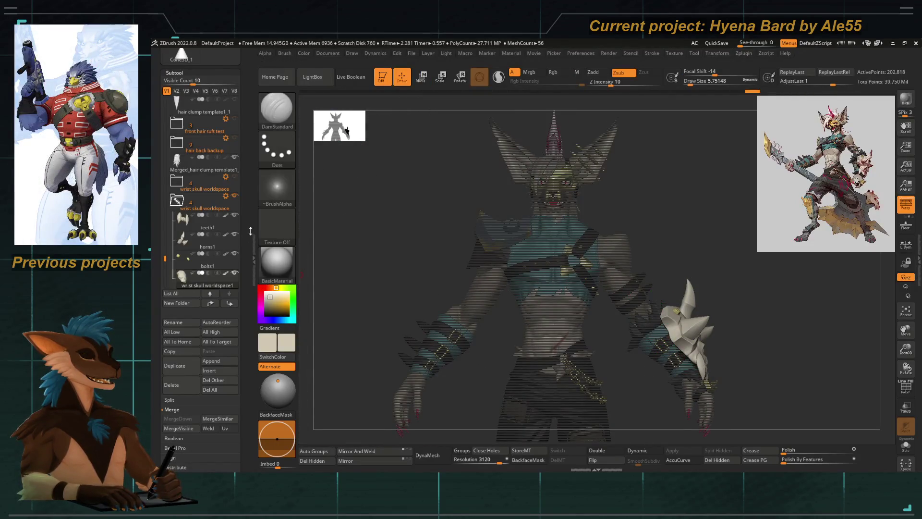
click(235, 176)
Step: Unhide every part of the hyena bard except the floating spare skull, then select the upper wrist skull folder
mouse_move(329, 179)
alt+mouse_down()
mouse_move(531, 238)
mouse_move(595, 281)
mouse_move(523, 154)
alt+mouse_up()
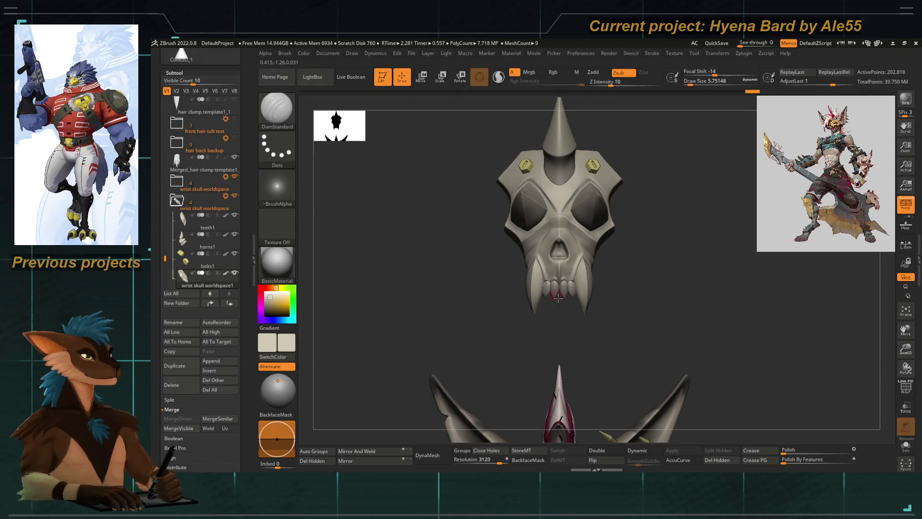
alt+drag(552, 305, 502, 280)
ctrl+shift+click(475, 166)
mouse_move(526, 319)
mouse_down()
mouse_move(621, 332)
mouse_move(599, 283)
mouse_up()
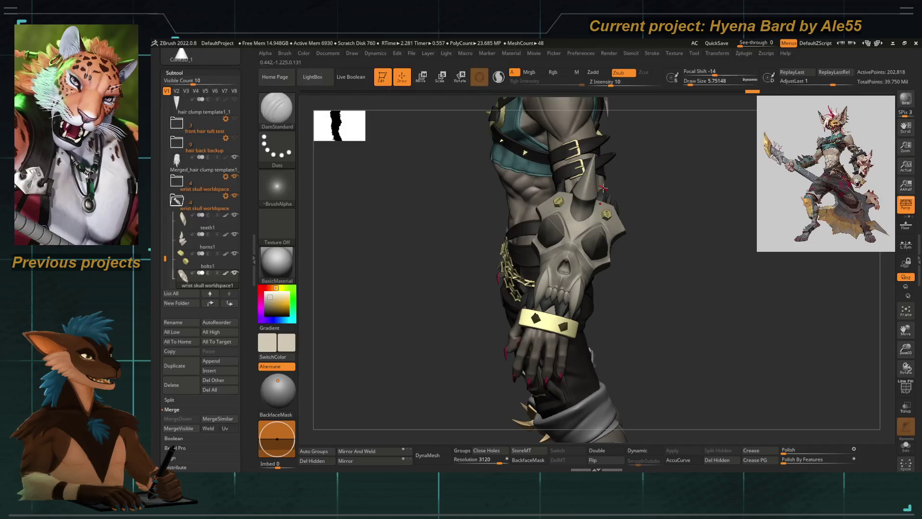
mouse_move(391, 305)
mouse_down()
mouse_move(547, 211)
mouse_move(529, 215)
mouse_up()
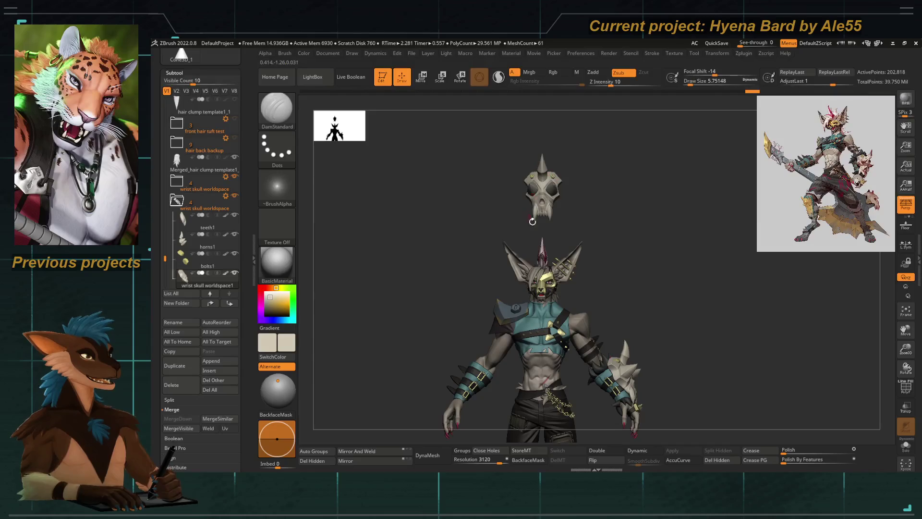
drag(554, 204, 467, 204)
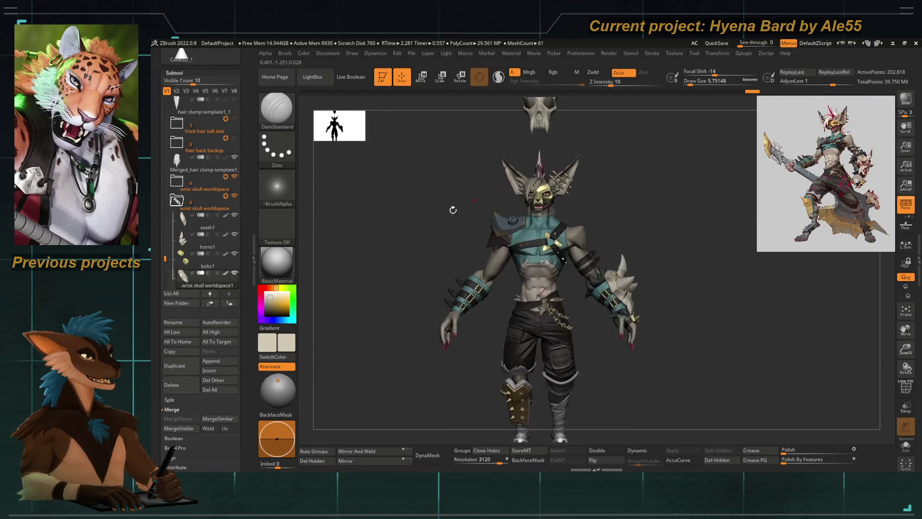
click(236, 182)
drag(423, 250, 500, 223)
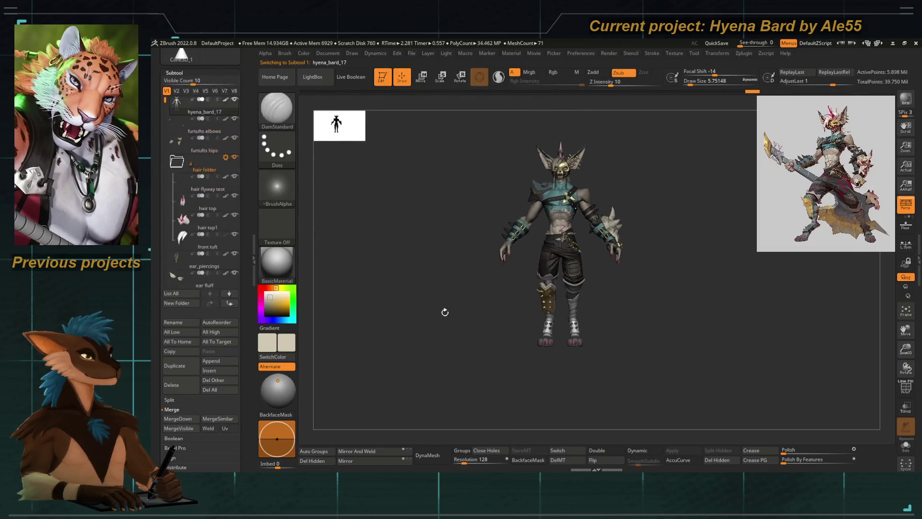
mouse_move(446, 315)
mouse_down()
mouse_move(504, 306)
mouse_move(544, 236)
mouse_move(643, 350)
mouse_move(453, 339)
mouse_move(618, 468)
mouse_up()
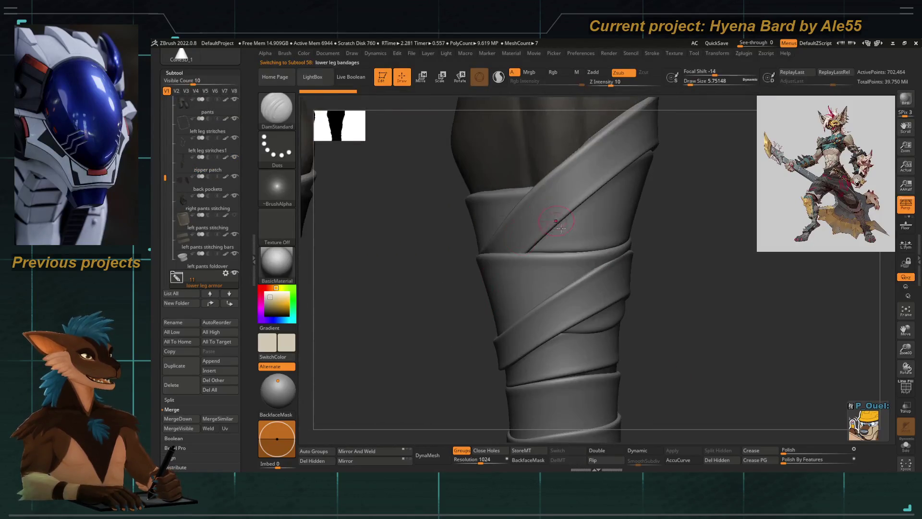
Step: Select the front hair tuft and fill it with the pale pinkish-grey colour using FillObject
key(f)
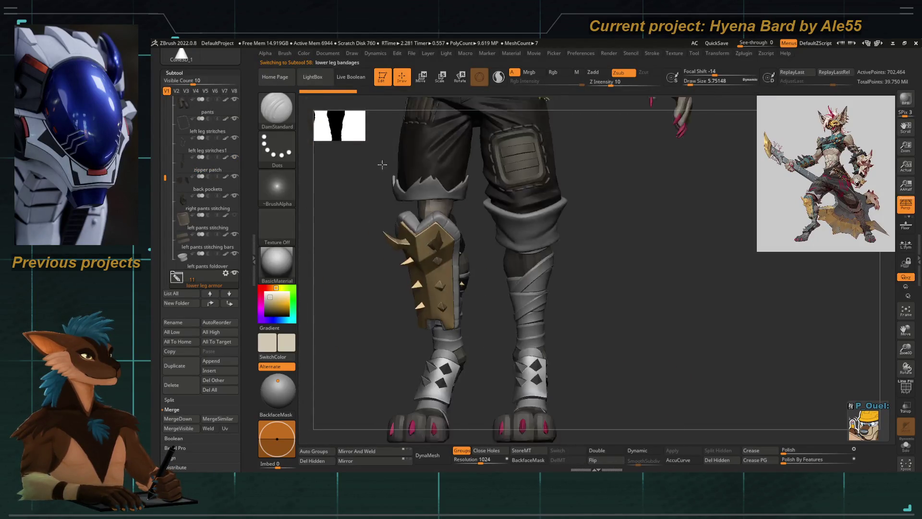
mouse_move(464, 320)
mouse_down()
mouse_move(542, 394)
mouse_move(510, 237)
mouse_up()
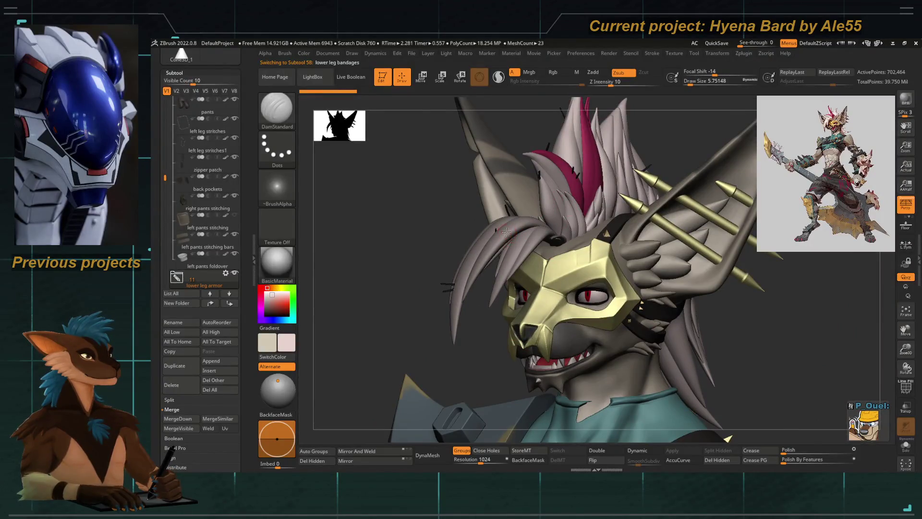
alt+click(507, 232)
click(304, 53)
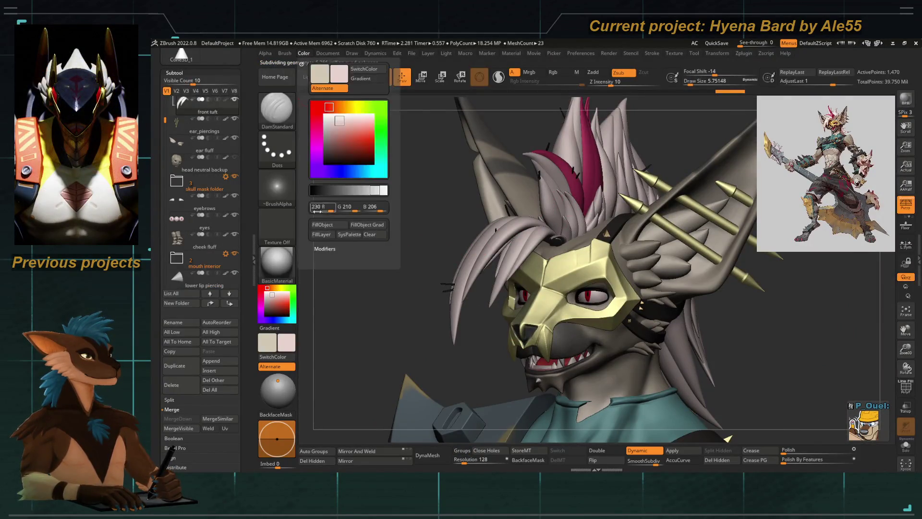
click(324, 230)
Step: Turn the head into profile, select the merged hair clump, open Color, then frame the whole body
mouse_move(417, 269)
mouse_down()
mouse_move(373, 251)
mouse_move(479, 279)
mouse_move(398, 334)
mouse_up()
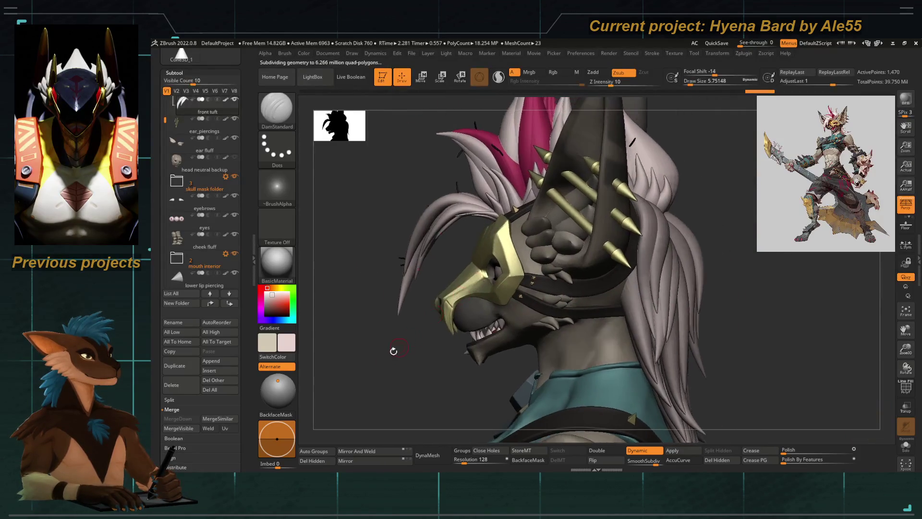
mouse_move(394, 285)
mouse_down()
mouse_move(350, 158)
mouse_move(327, 183)
mouse_up()
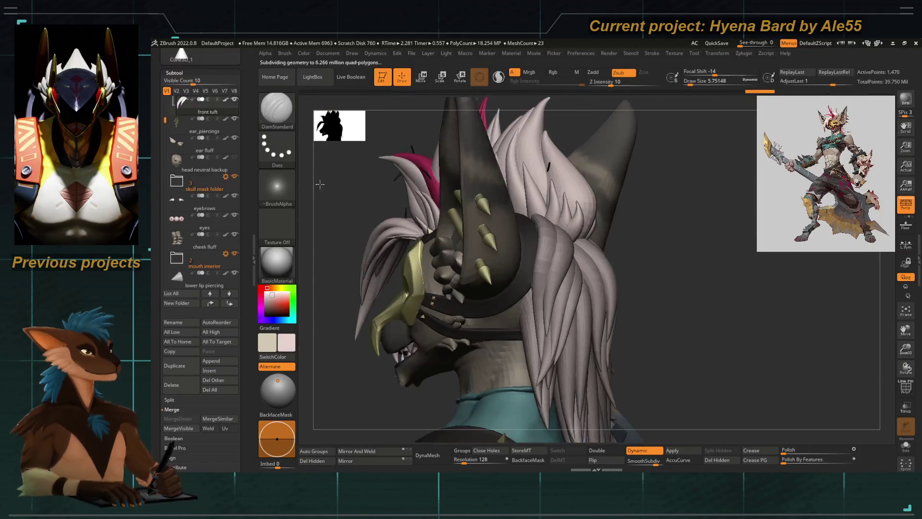
alt+click(547, 293)
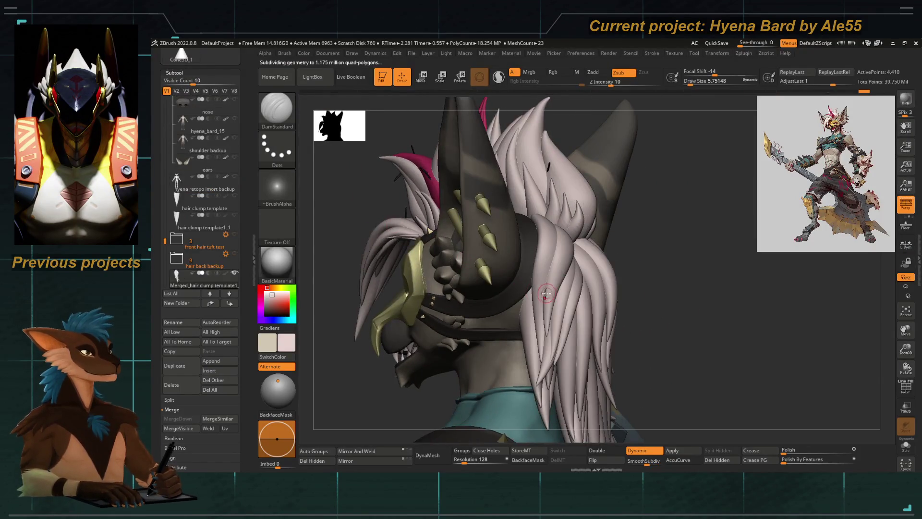
click(304, 53)
drag(345, 259, 390, 262)
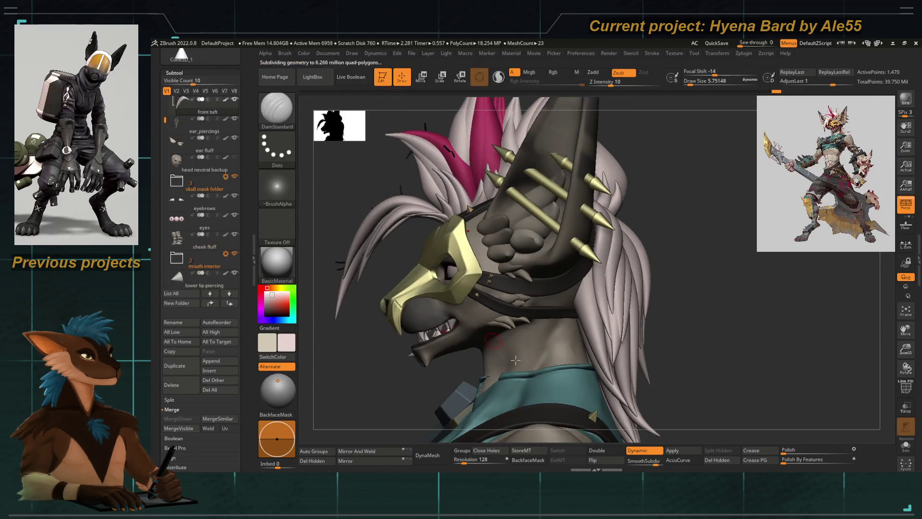
key(f)
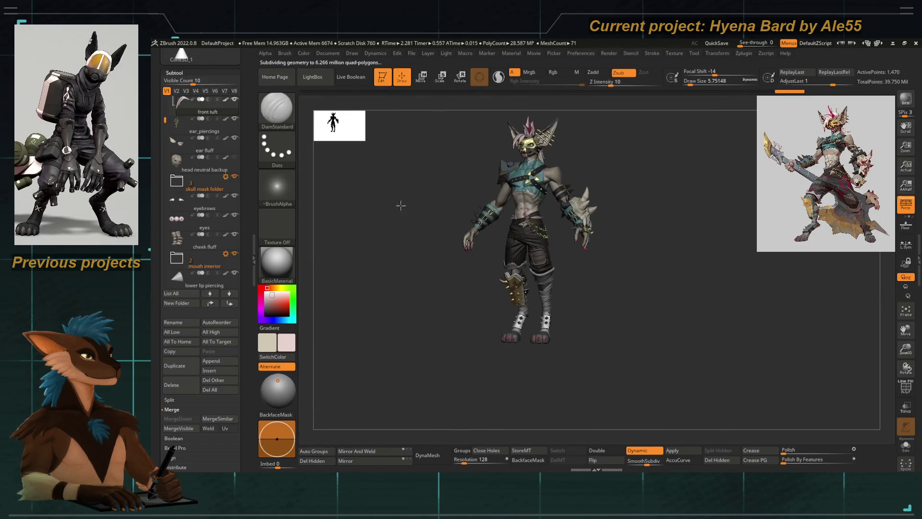
Step: Collapse the old body split parts and wrist skull worldspace subtool folders
alt+drag(377, 185, 469, 198)
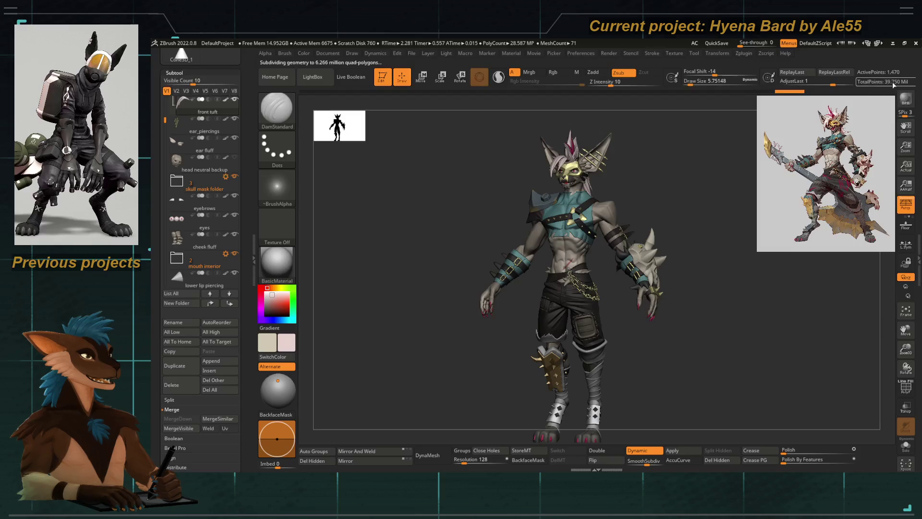
drag(460, 294, 445, 321)
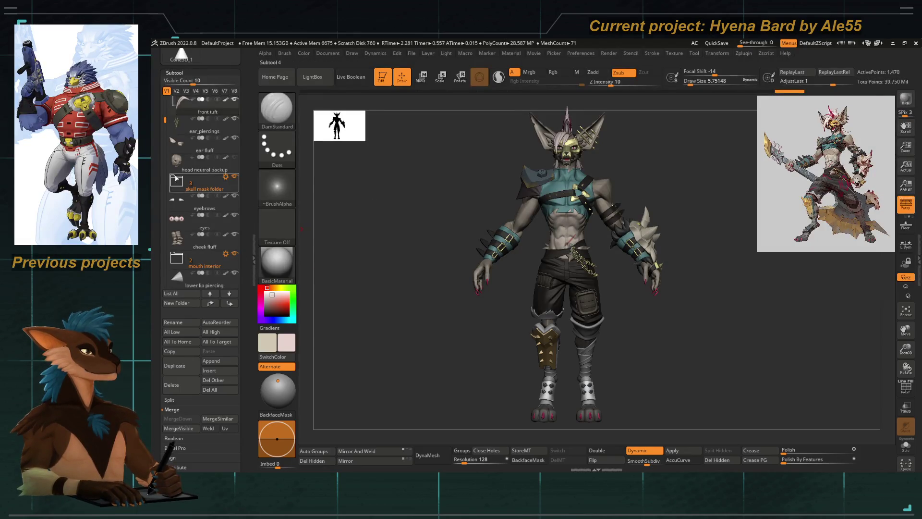
drag(164, 121, 165, 201)
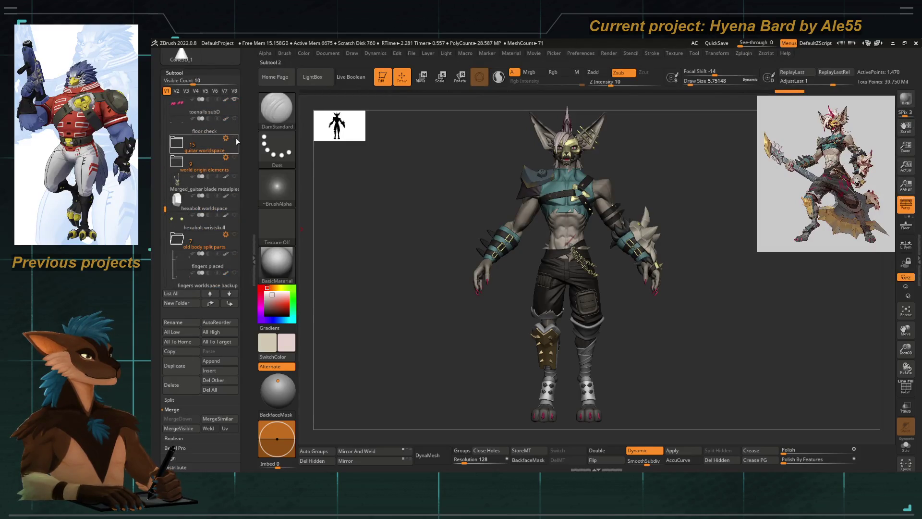
drag(447, 261, 420, 274)
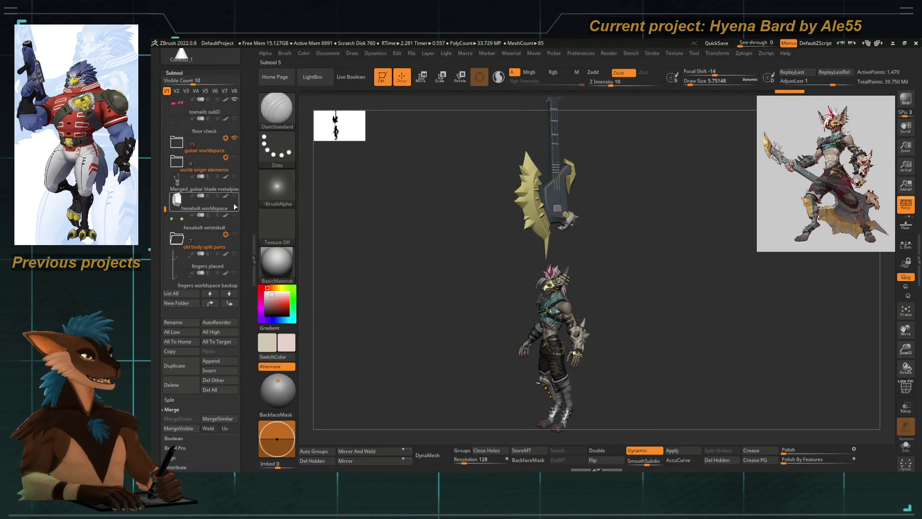
scroll(192, 221, down, 1)
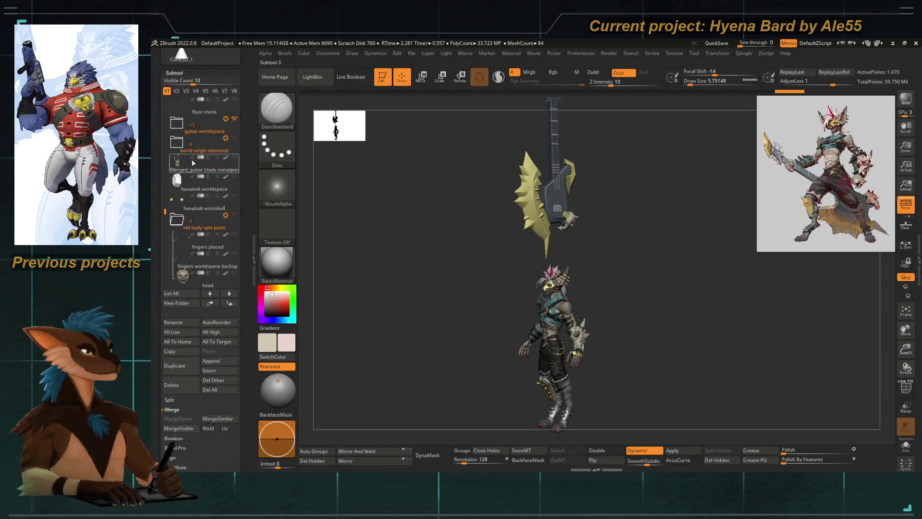
click(177, 226)
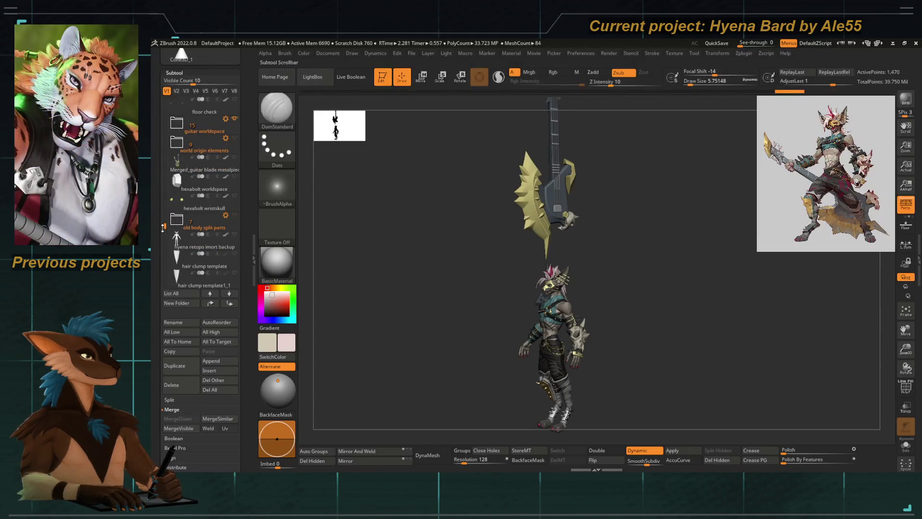
click(177, 220)
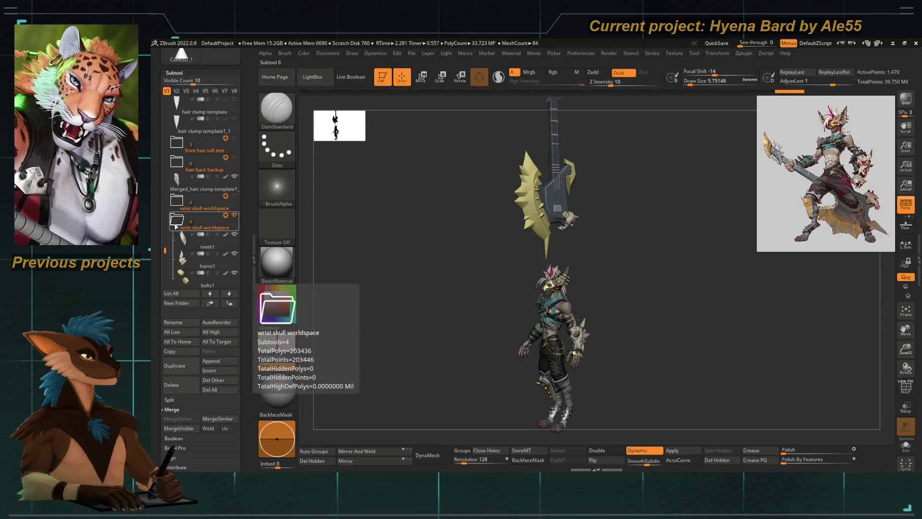
Step: Hide the guitar worldspace parts and zoom in on the character's lower legs
drag(399, 290, 338, 237)
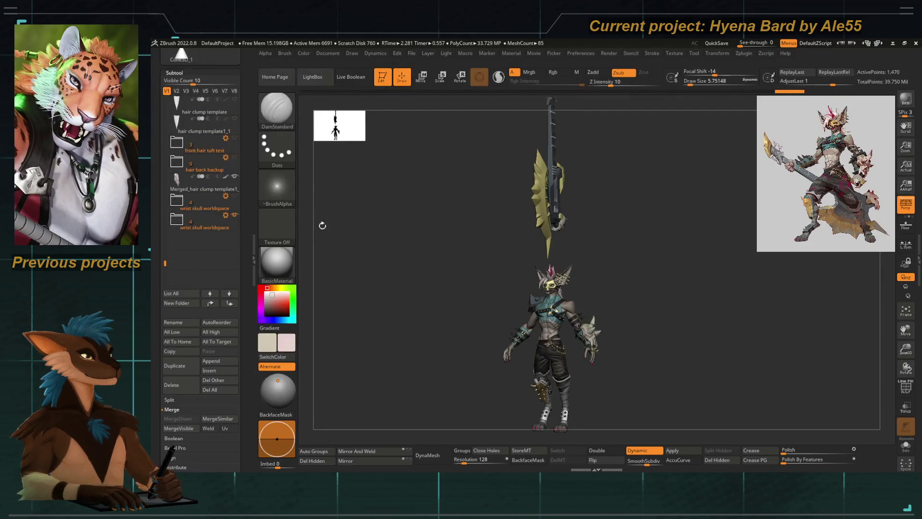
drag(164, 263, 163, 237)
scroll(243, 149, up, 2)
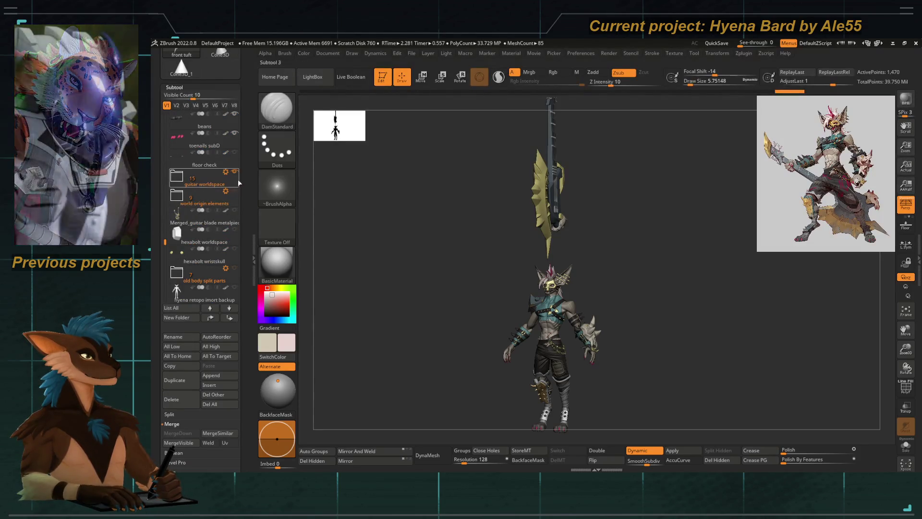
click(235, 171)
mouse_move(484, 290)
alt+mouse_down()
mouse_move(439, 187)
mouse_move(437, 218)
alt+mouse_up()
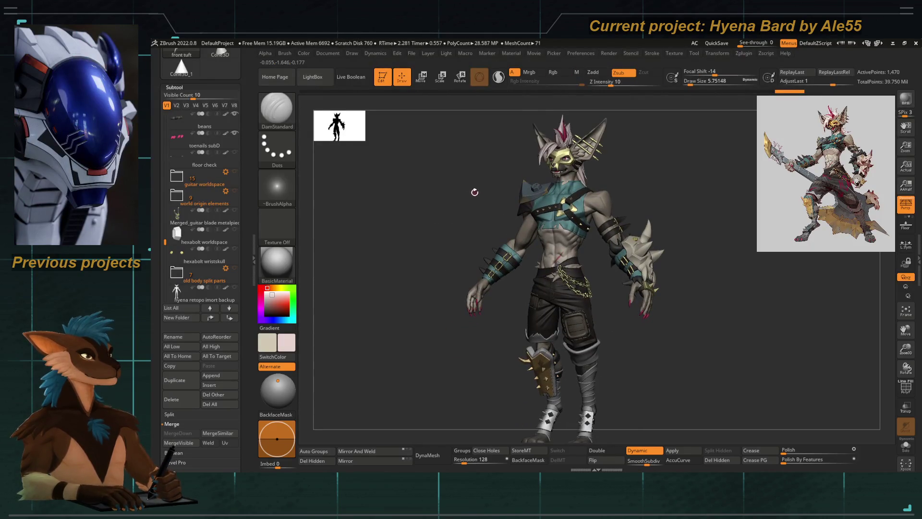
alt+drag(474, 192, 482, 158)
mouse_move(563, 329)
alt+mouse_down()
mouse_move(555, 264)
mouse_move(578, 232)
alt+mouse_up()
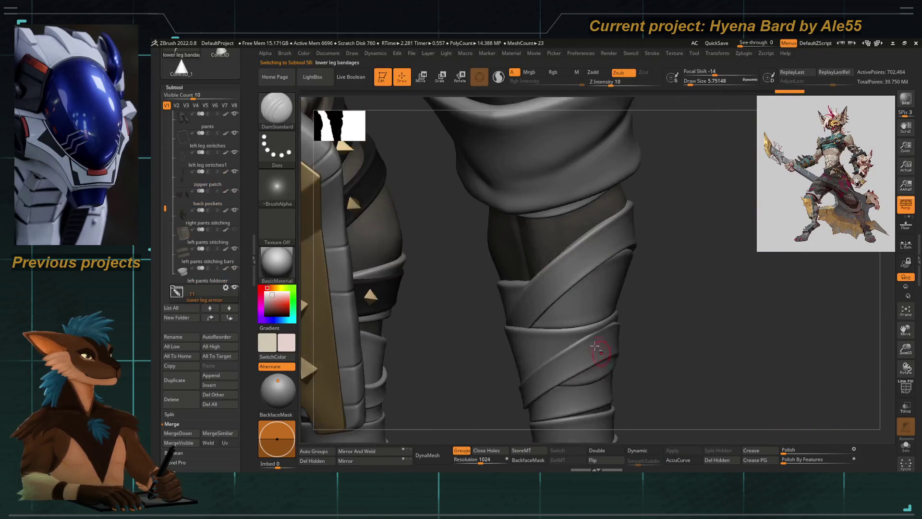
Step: Make the lower leg bandages subtool active and pick the DamStandard brush
alt+click(579, 232)
drag(564, 267, 596, 307)
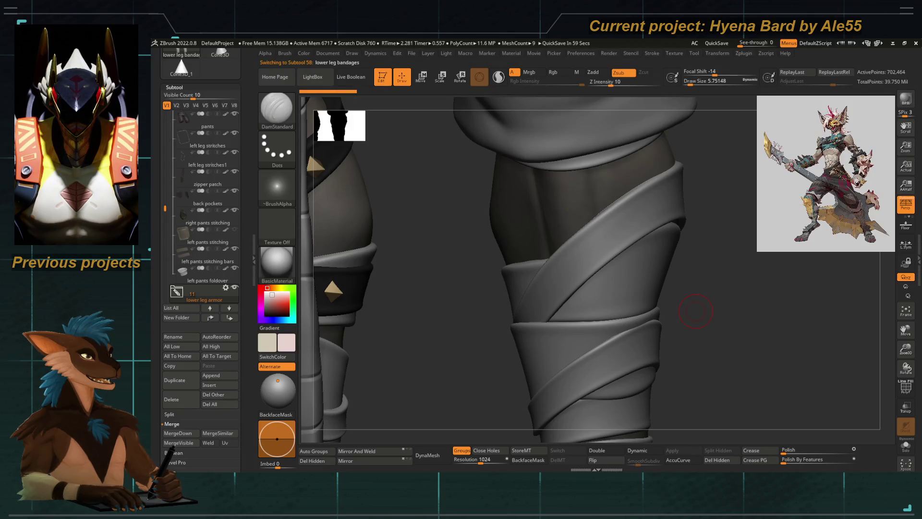
drag(695, 311, 506, 269)
click(906, 386)
click(905, 386)
drag(375, 331, 400, 351)
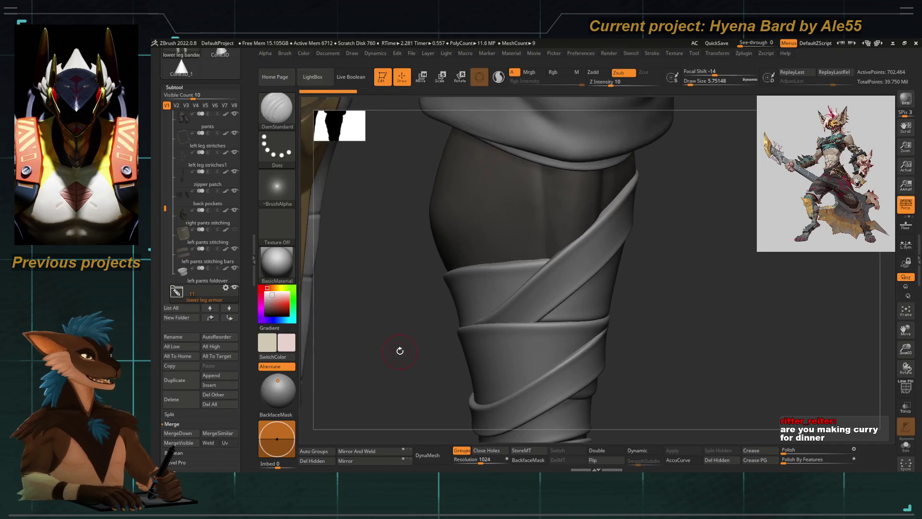
key(shift)
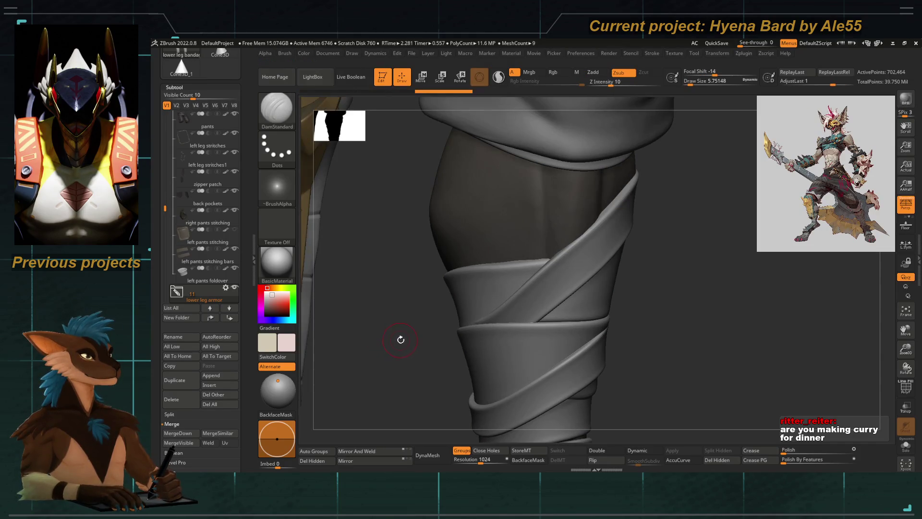
drag(409, 373, 483, 272)
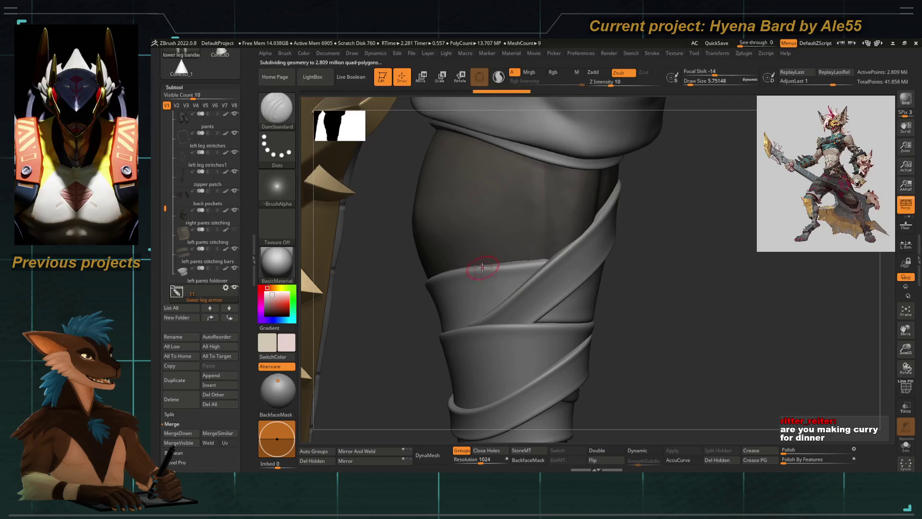
click(276, 115)
click(442, 154)
Step: Mask a triangular area of the bandage, solo it, and place the Transpose gizmo on the wrap
ctrl+drag(469, 246, 473, 250)
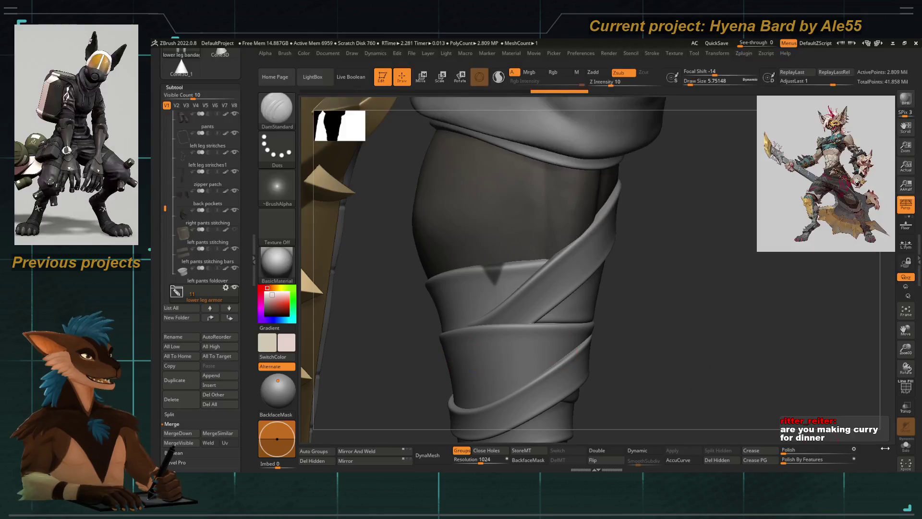
click(905, 444)
drag(681, 350, 573, 302)
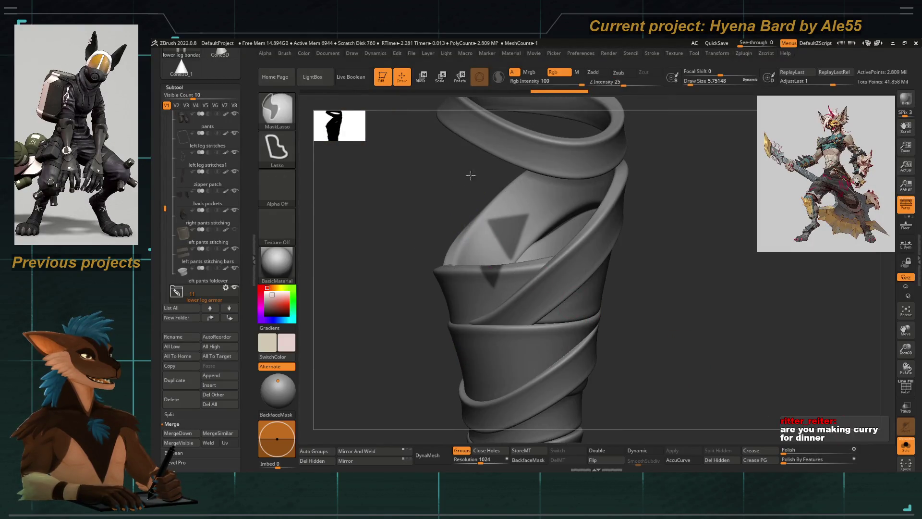
drag(487, 206, 394, 239)
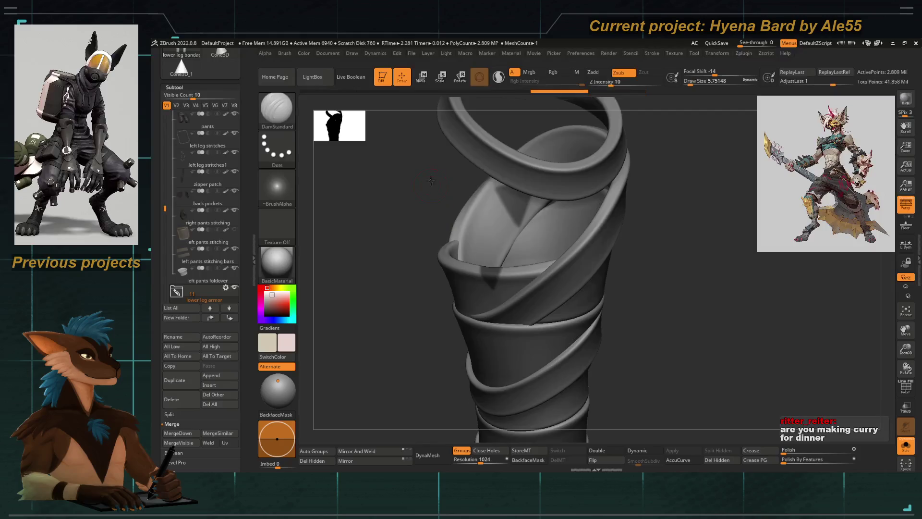
drag(430, 185, 452, 177)
drag(385, 208, 325, 208)
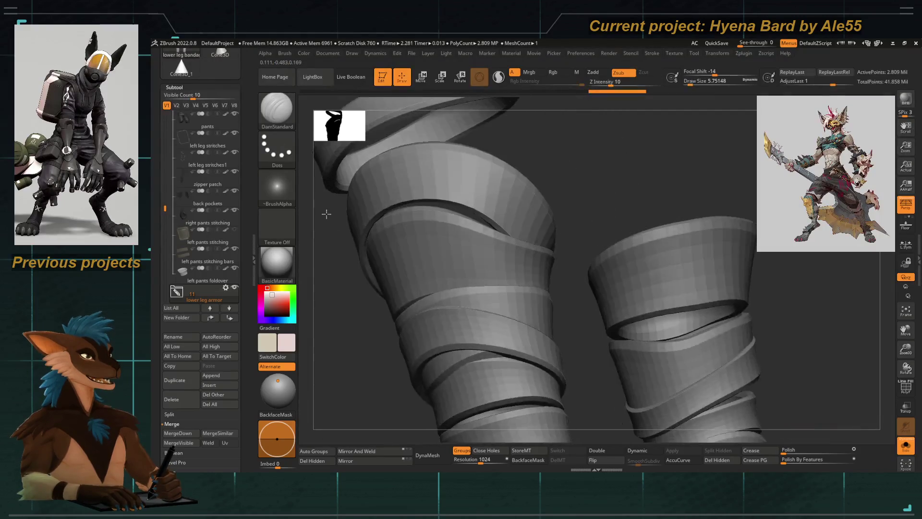
mouse_move(854, 433)
mouse_down()
mouse_move(597, 350)
mouse_move(828, 405)
mouse_up()
key(w)
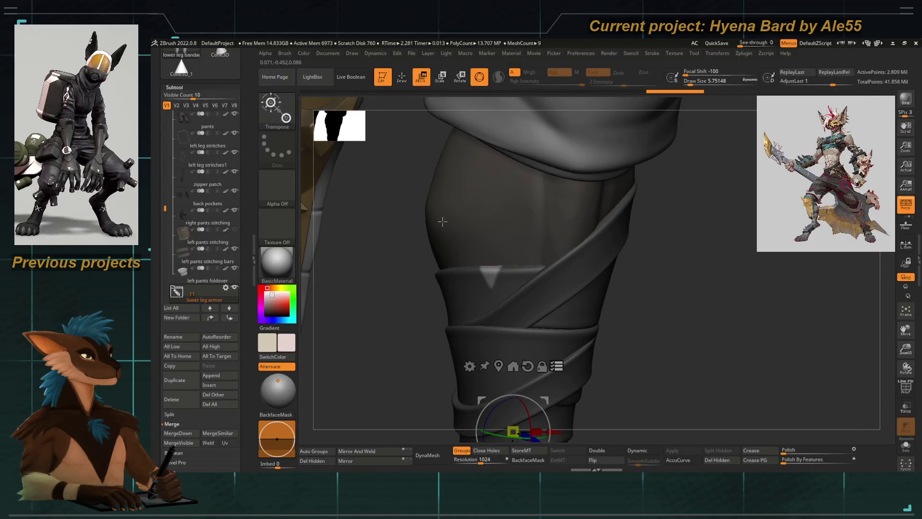
click(488, 272)
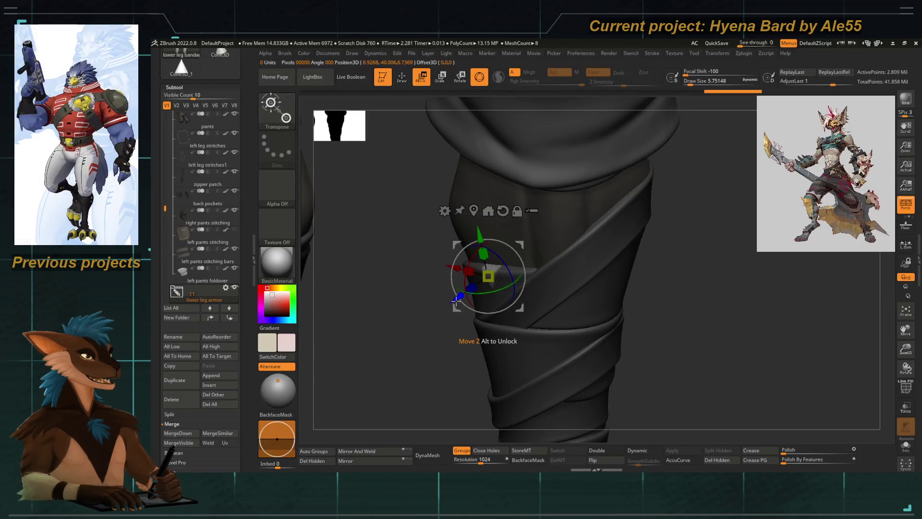
Step: Return to Draw mode and pull back to view both armored lower legs
key(q)
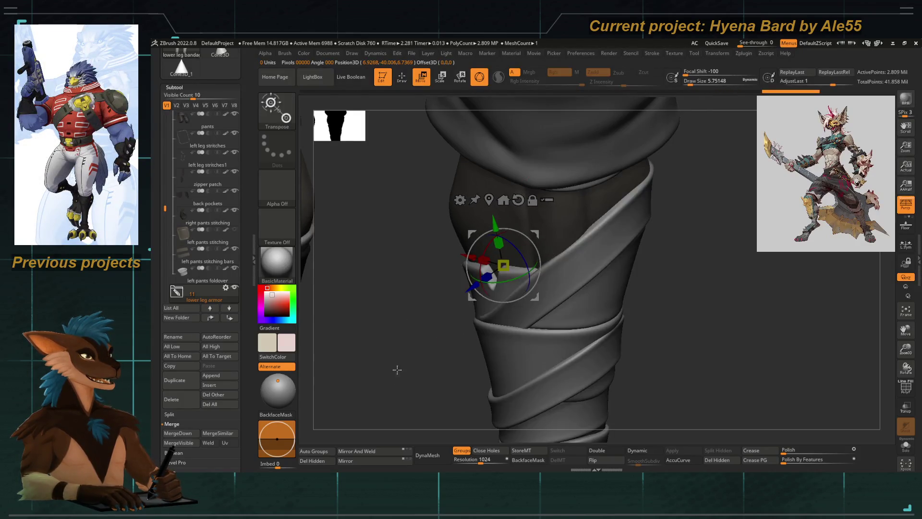
drag(434, 322, 426, 345)
drag(469, 304, 541, 334)
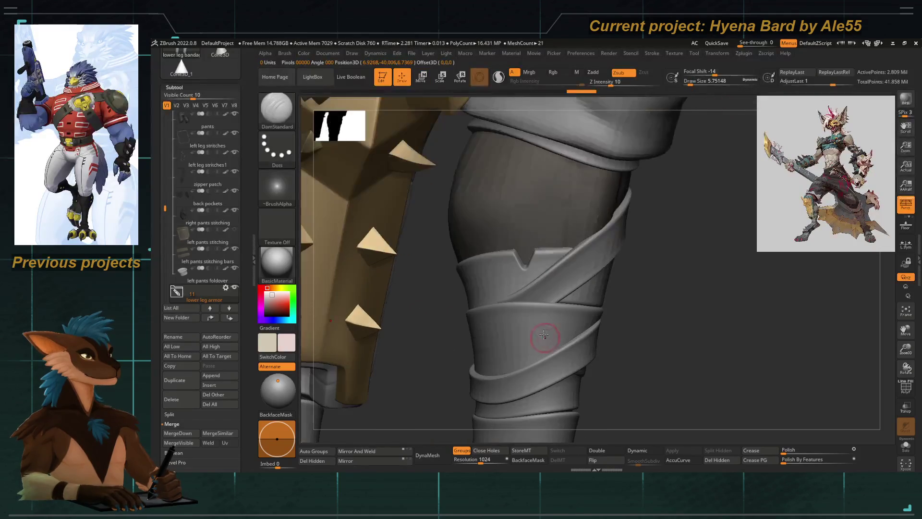
drag(455, 296, 469, 319)
mouse_move(477, 267)
mouse_down()
mouse_move(500, 295)
mouse_move(511, 253)
mouse_move(440, 309)
mouse_move(459, 284)
mouse_move(438, 329)
mouse_move(443, 313)
mouse_up()
key(w)
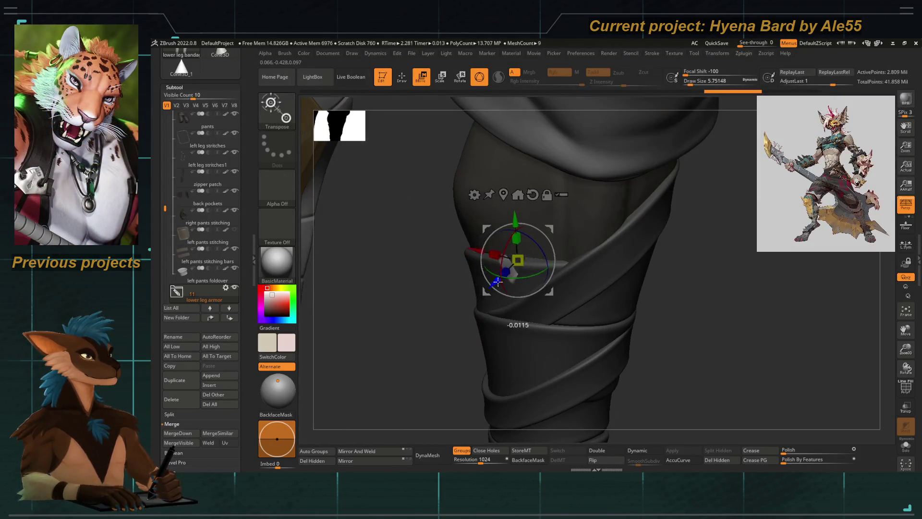
key(q)
Step: Mask a loop around the bandage notch, invert the mask, and switch to Transpose Move
mouse_move(432, 313)
mouse_down()
mouse_move(418, 350)
mouse_move(475, 274)
mouse_move(449, 301)
mouse_move(501, 266)
mouse_move(473, 329)
mouse_move(497, 249)
mouse_move(539, 290)
mouse_up()
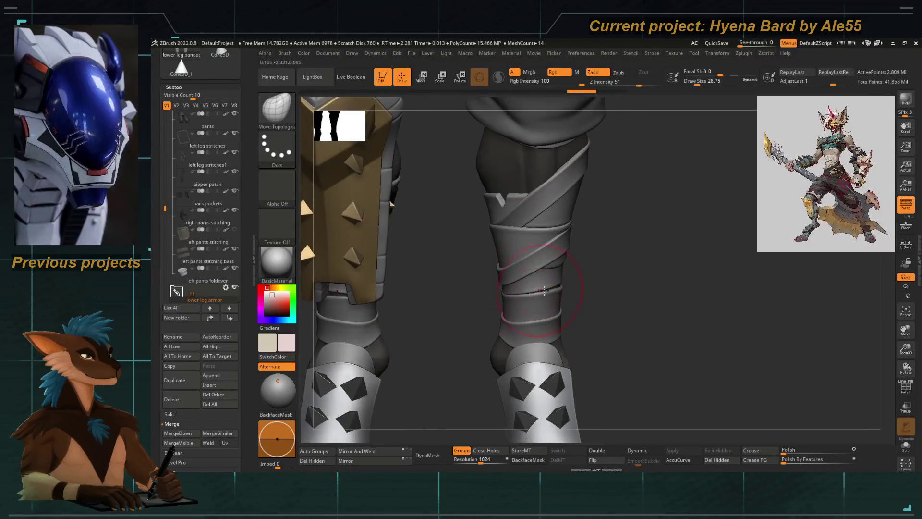
mouse_move(608, 312)
mouse_down()
mouse_move(427, 317)
mouse_move(472, 263)
mouse_up()
key(ctrl)
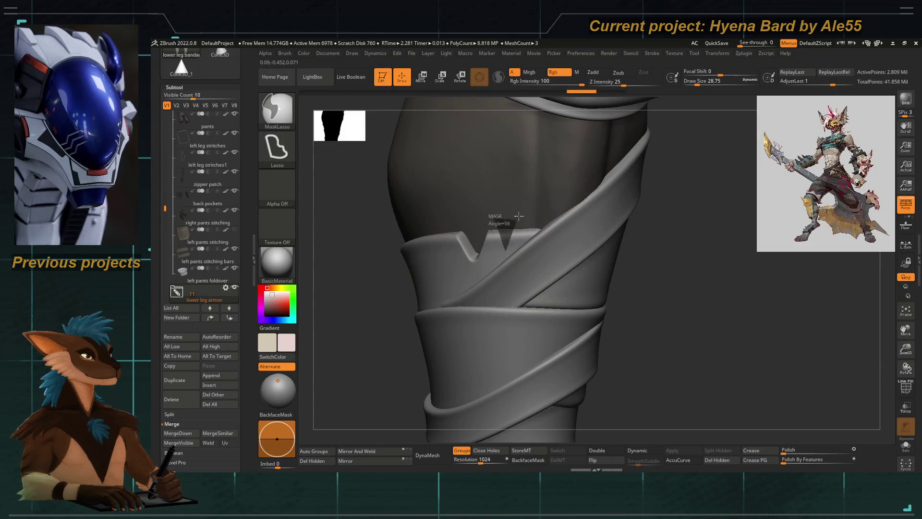
ctrl+shift+click(384, 340)
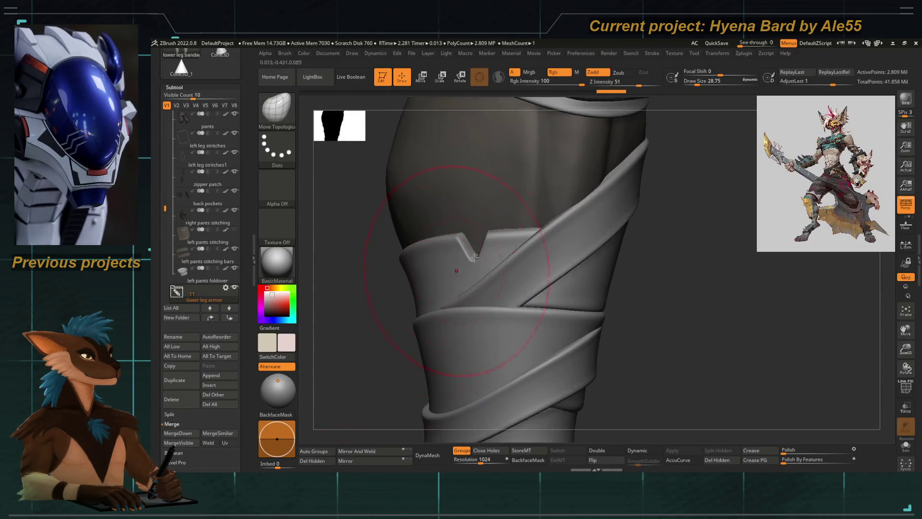
drag(517, 207, 515, 213)
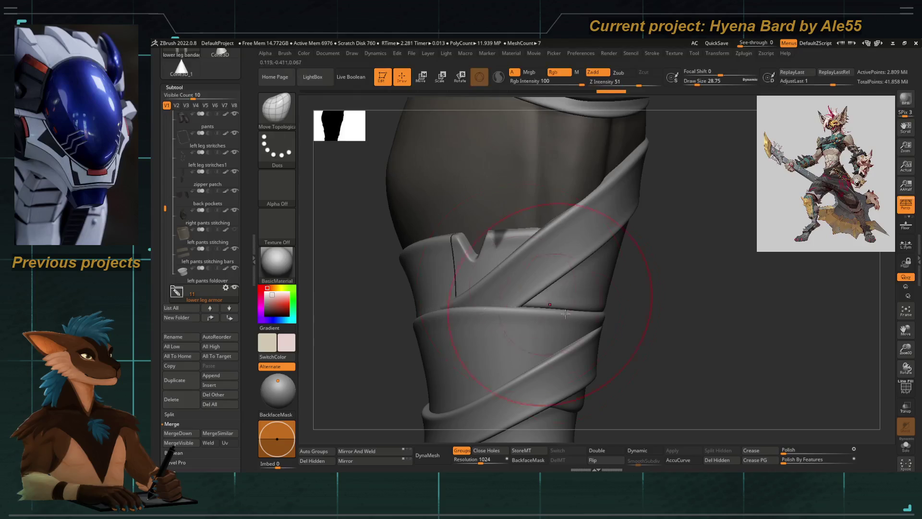
click(906, 446)
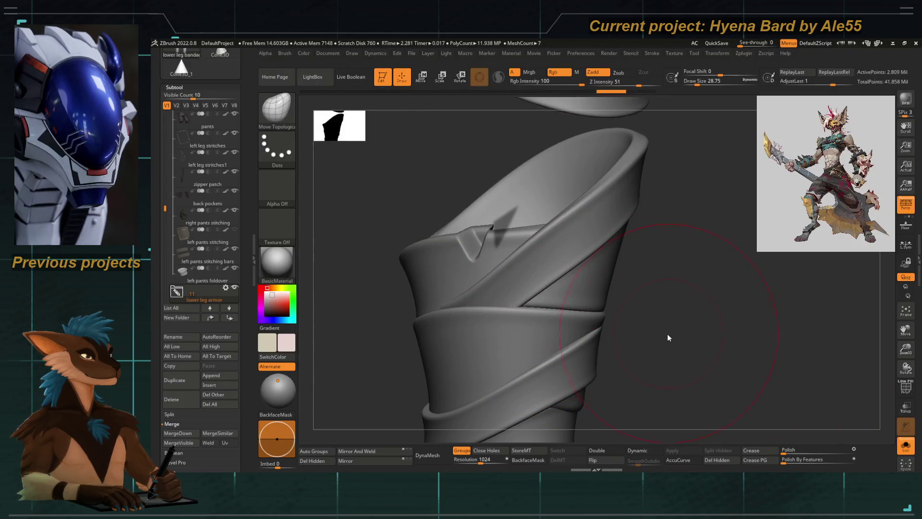
drag(669, 334, 665, 353)
key(ctrl)
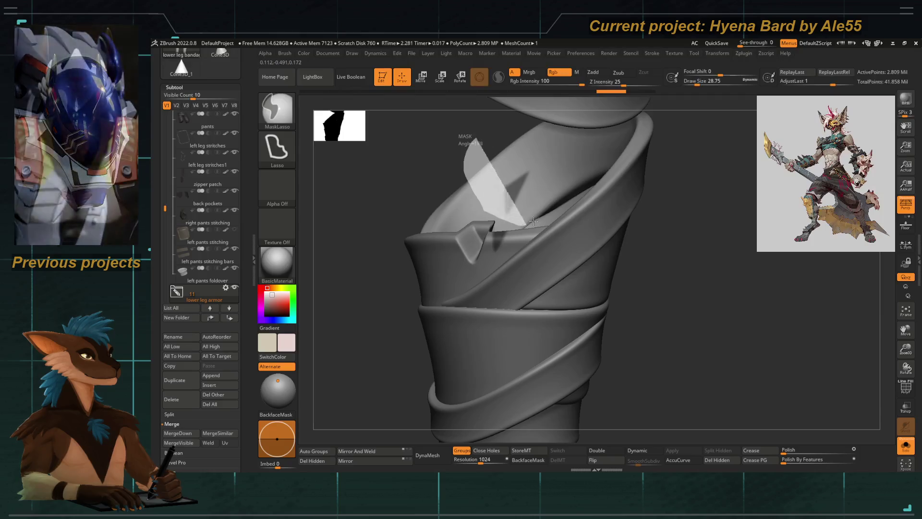
drag(466, 179, 485, 128)
ctrl+click(365, 153)
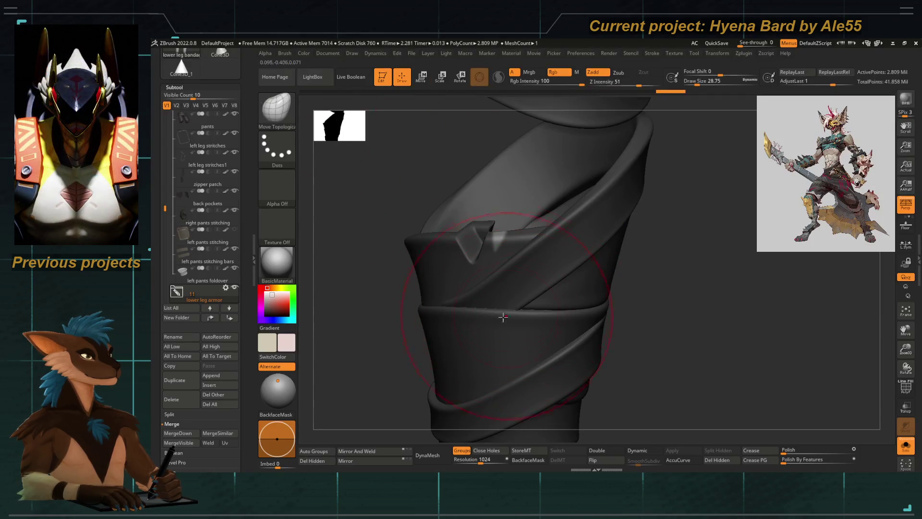
key(w)
Step: Switch back to Draw and orbit out to see both lower legs under the armor
scroll(513, 281, up, 3)
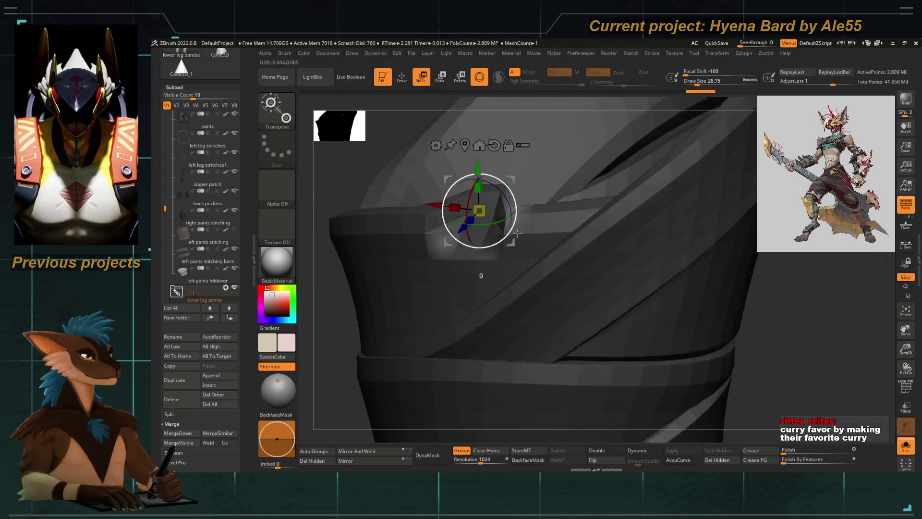
right_drag(512, 218, 520, 228)
scroll(502, 211, down, 5)
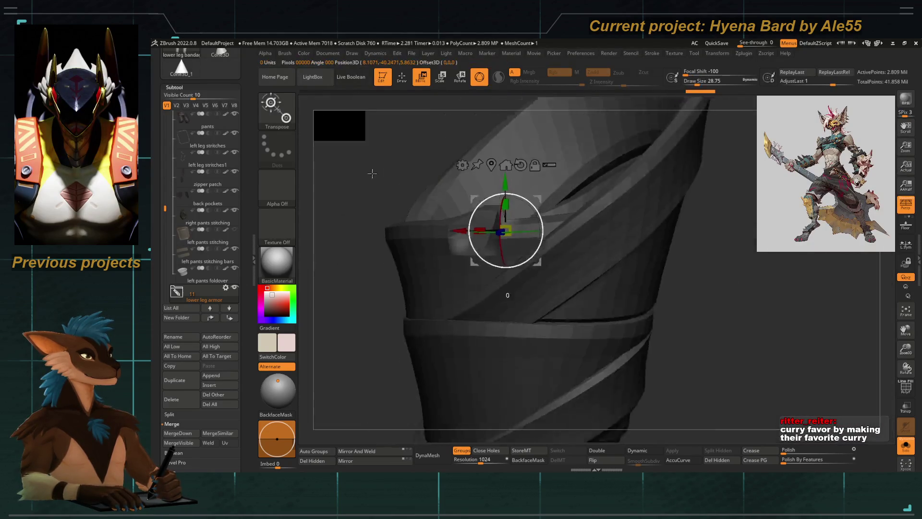
right_drag(628, 344, 478, 253)
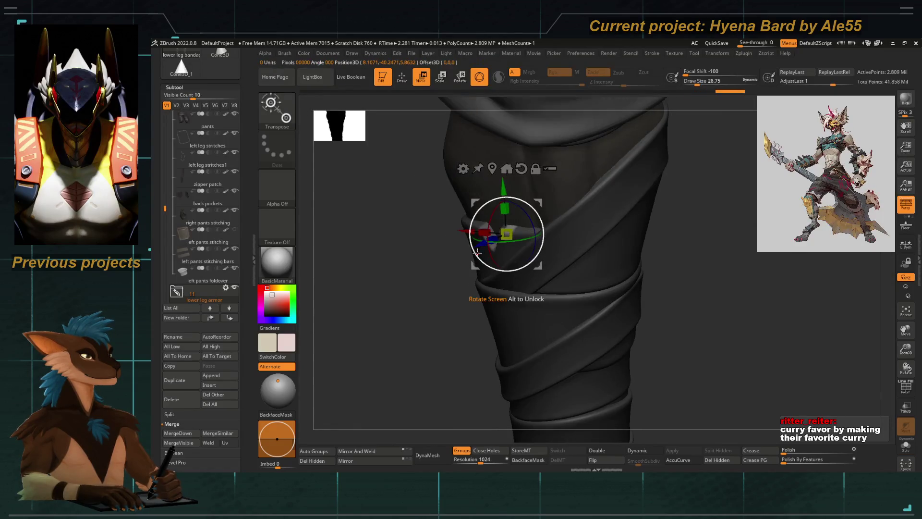
key(q)
scroll(432, 326, down, 3)
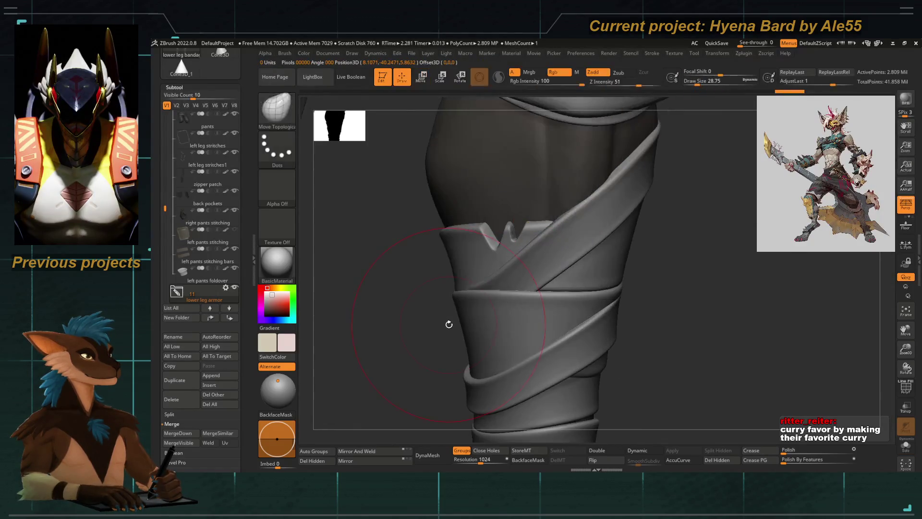
scroll(355, 248, down, 3)
right_drag(355, 247, 496, 321)
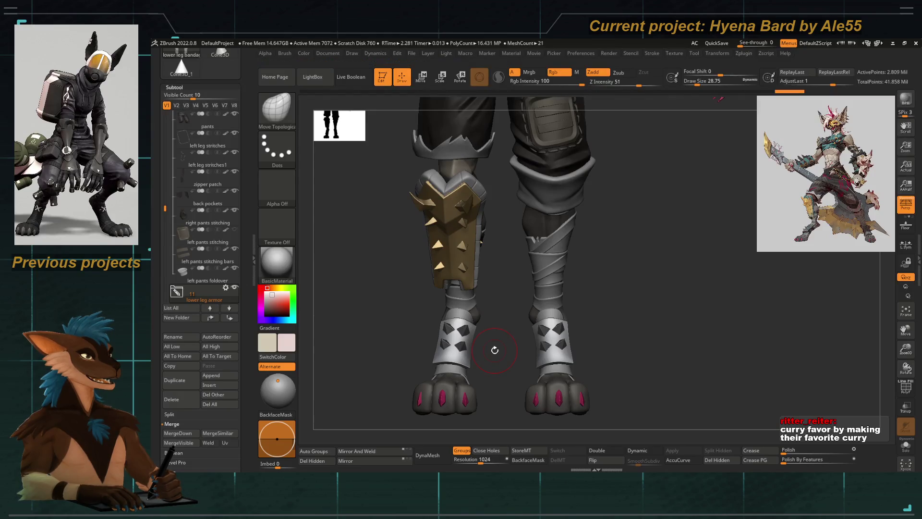
Step: Zoom in on the ankle and solo the ankle cuff subtool
alt+drag(492, 330, 476, 308)
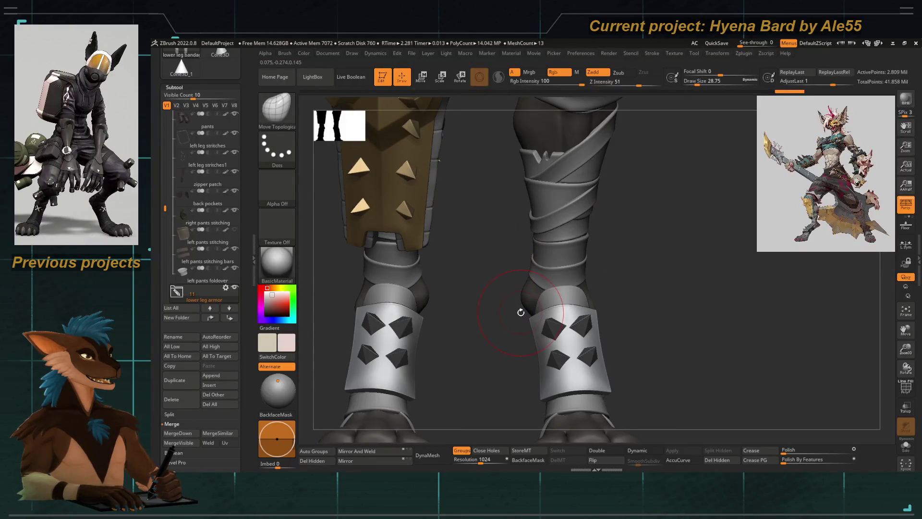
mouse_move(510, 273)
alt+mouse_down()
mouse_move(483, 287)
mouse_move(510, 266)
alt+mouse_up()
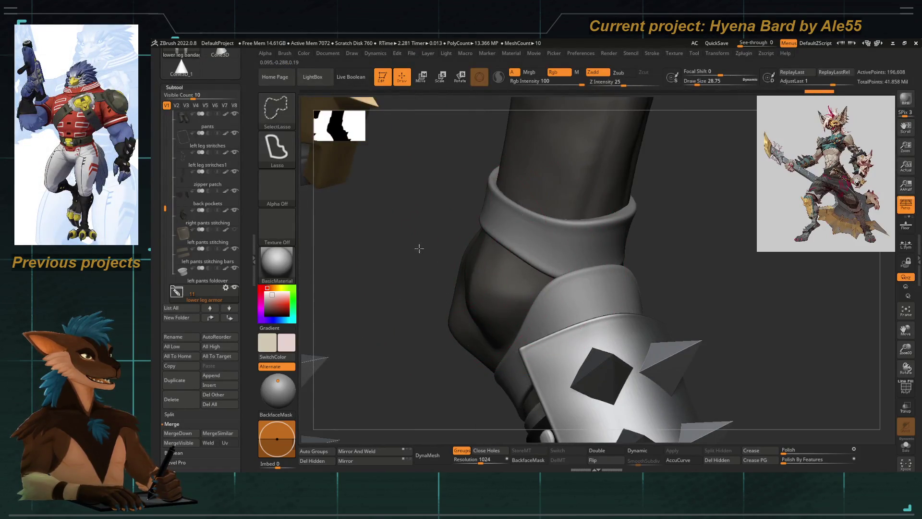
drag(419, 249, 481, 280)
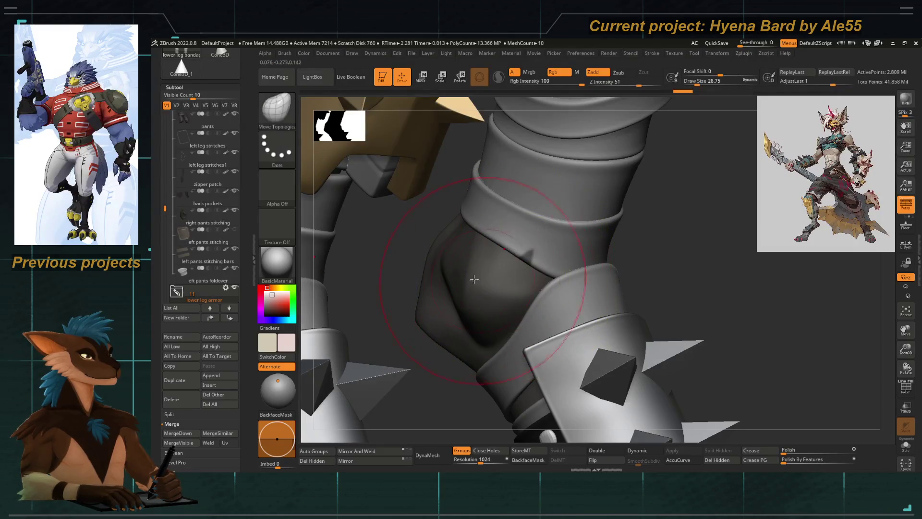
drag(403, 251, 483, 187)
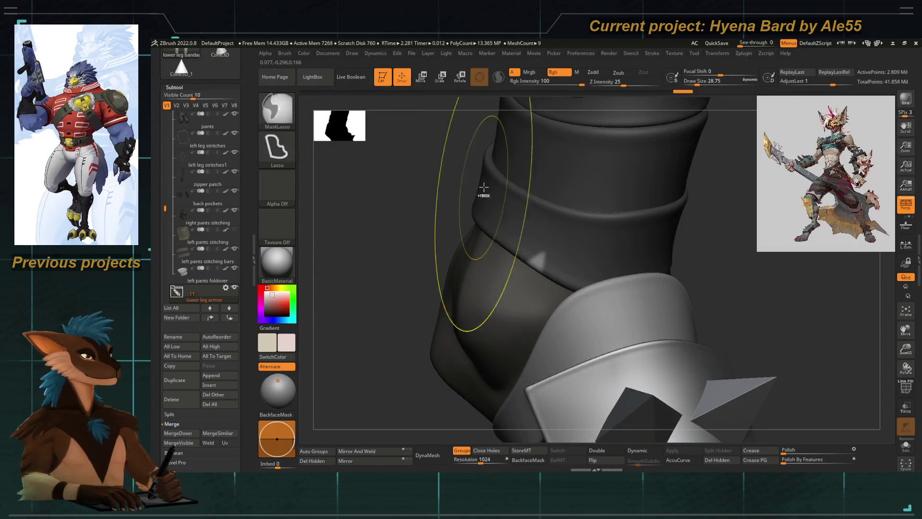
click(905, 444)
mouse_move(426, 302)
mouse_down()
mouse_move(494, 359)
mouse_move(517, 333)
mouse_up()
Step: Move the ankle cuff with the Transpose gizmo, then return to Draw mode
key(w)
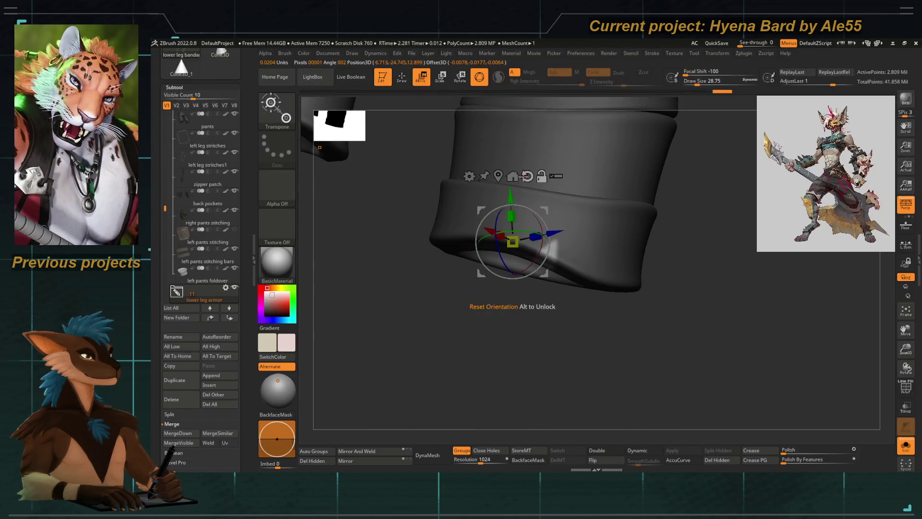
drag(499, 353, 495, 335)
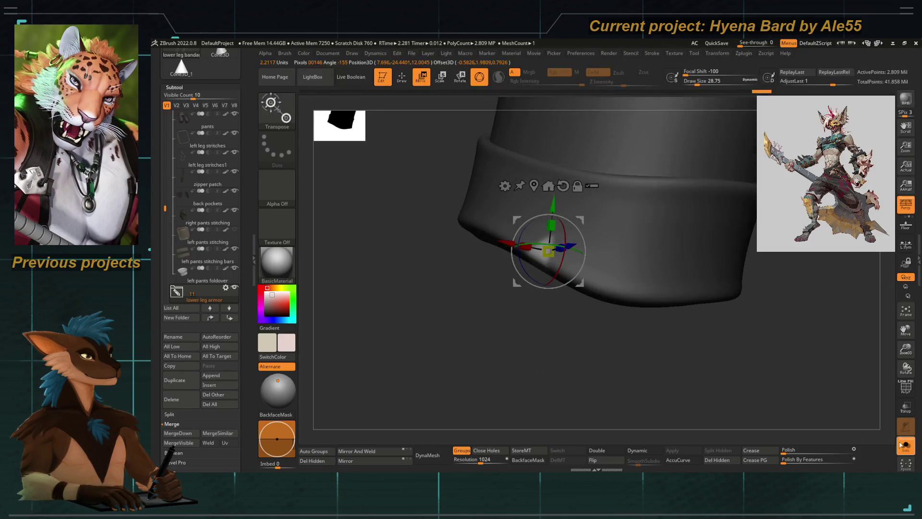
click(485, 215)
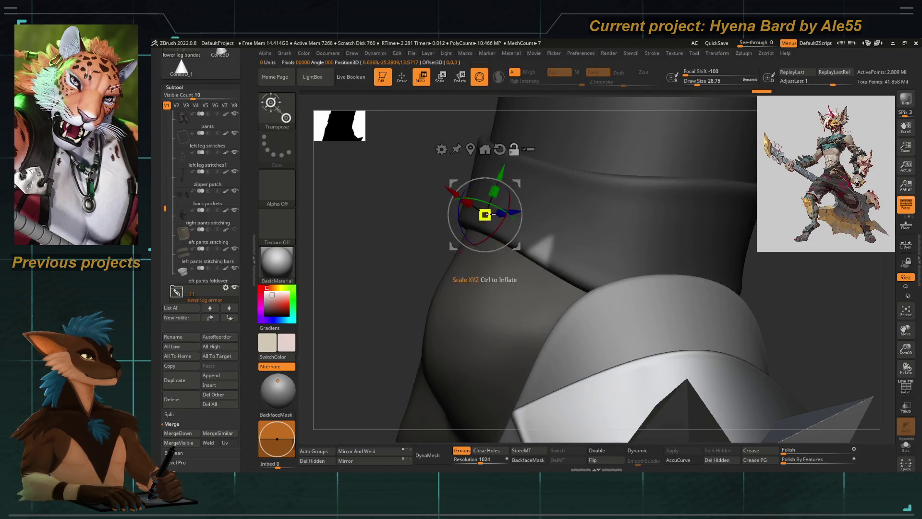
click(538, 253)
drag(539, 253, 511, 239)
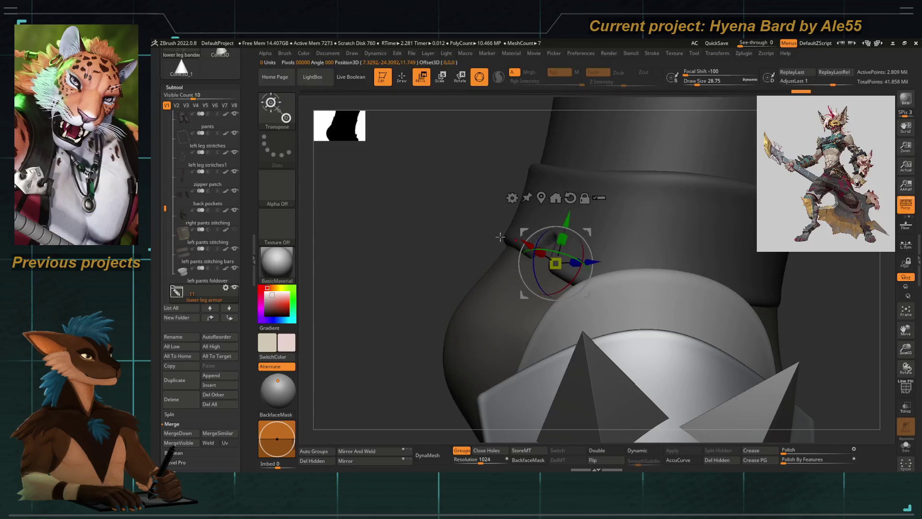
key(b)
key(m)
key(t)
key(f)
key(q)
Step: Inspect the lower legs from side and front, then toggle Solo on the right ankle cuff
mouse_move(382, 272)
mouse_down()
mouse_move(424, 294)
mouse_move(478, 297)
mouse_up()
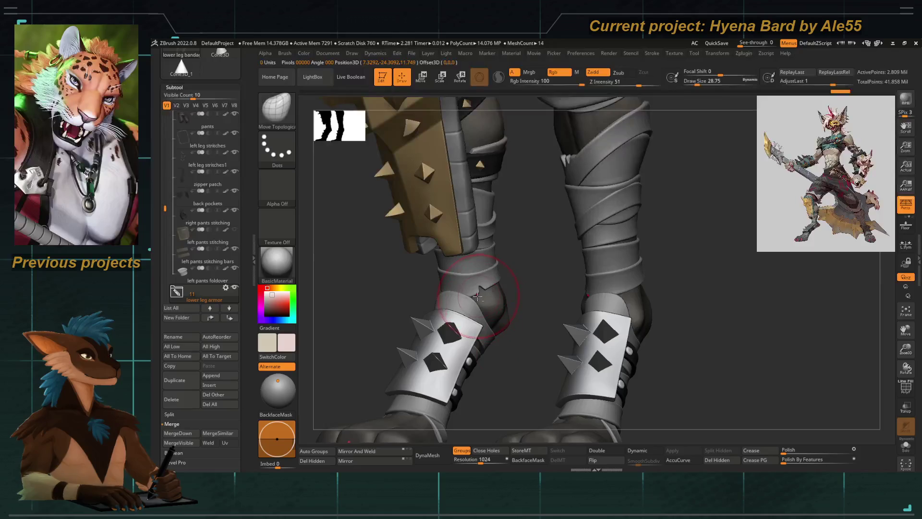
mouse_move(364, 292)
mouse_down()
mouse_move(398, 288)
mouse_move(398, 300)
mouse_up()
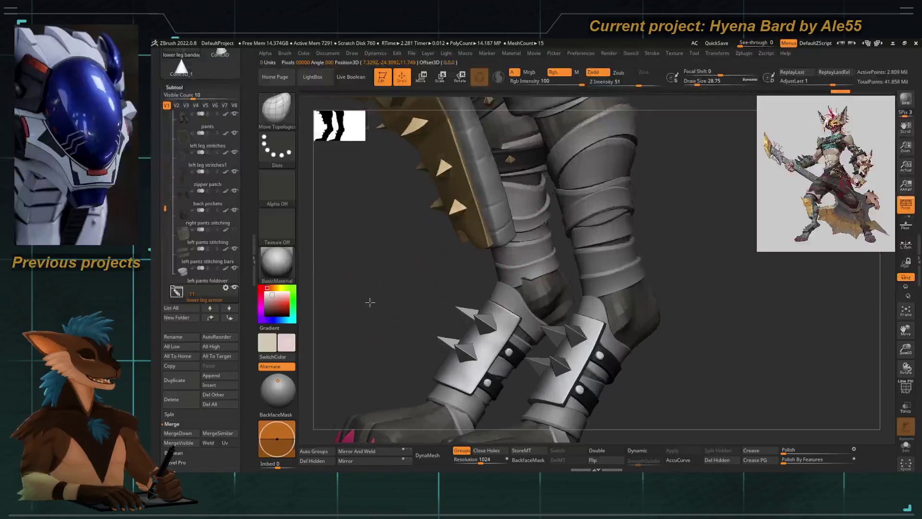
drag(394, 334, 486, 326)
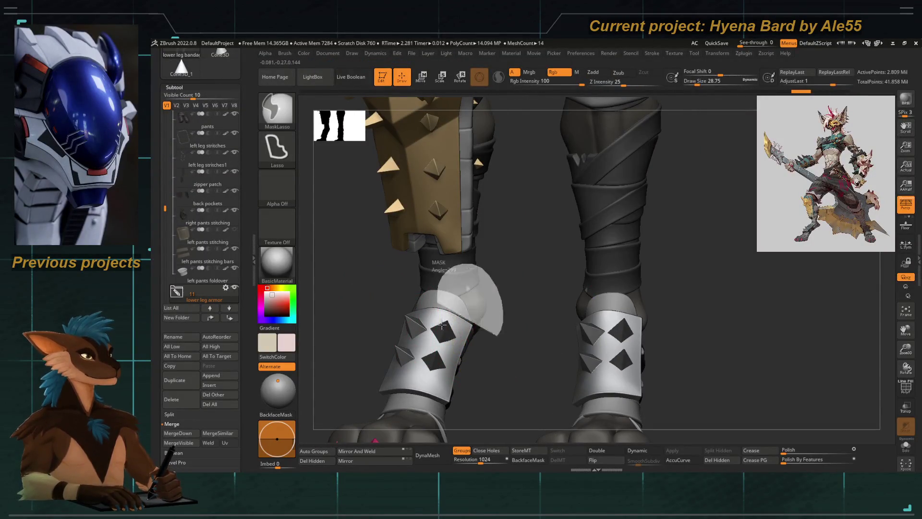
drag(465, 359, 490, 236)
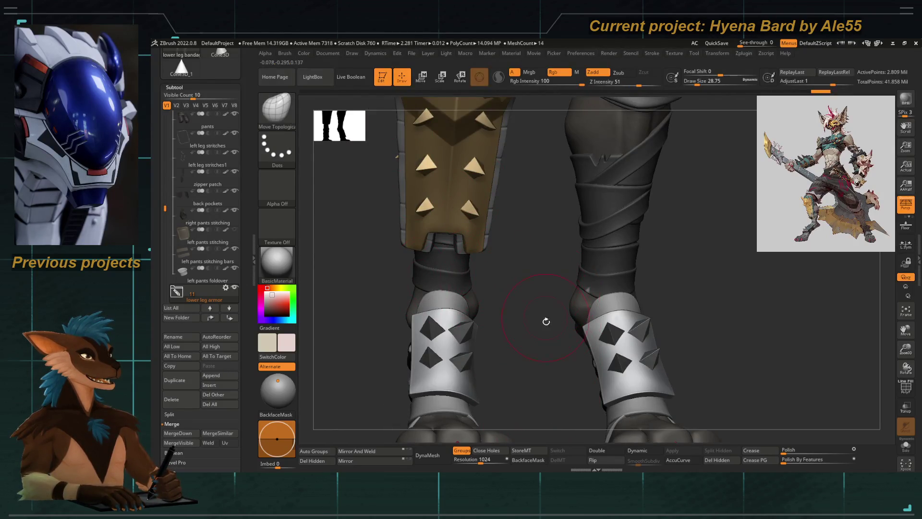
alt+drag(554, 323, 570, 299)
key(w)
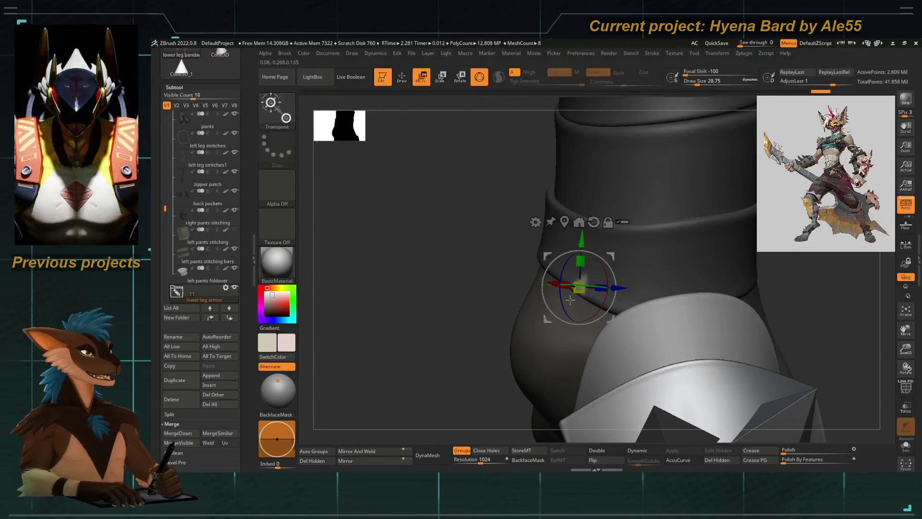
ctrl+click(489, 326)
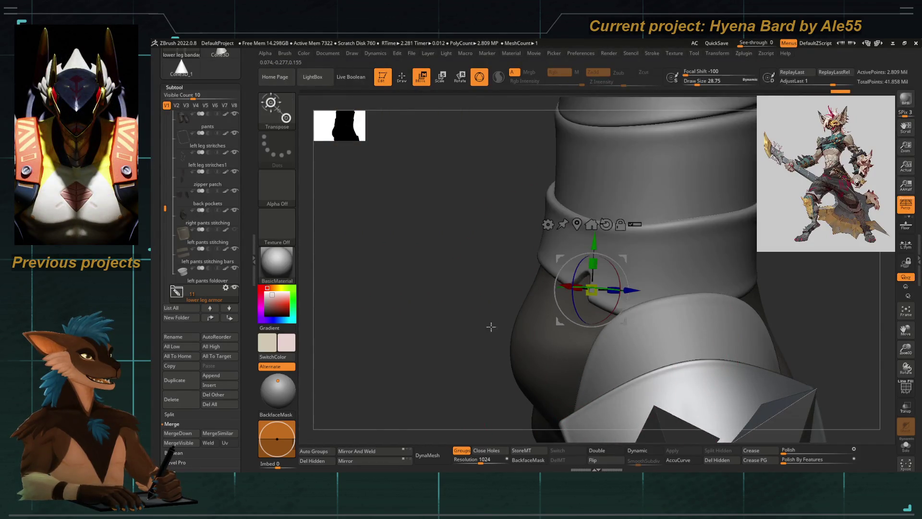
ctrl+shift+click(489, 326)
key(q)
mouse_move(455, 301)
mouse_down()
mouse_move(506, 336)
mouse_move(415, 300)
mouse_move(391, 329)
mouse_up()
Step: Frame the lower-leg wrap and inspect it in Solo, then show all parts again
key(f)
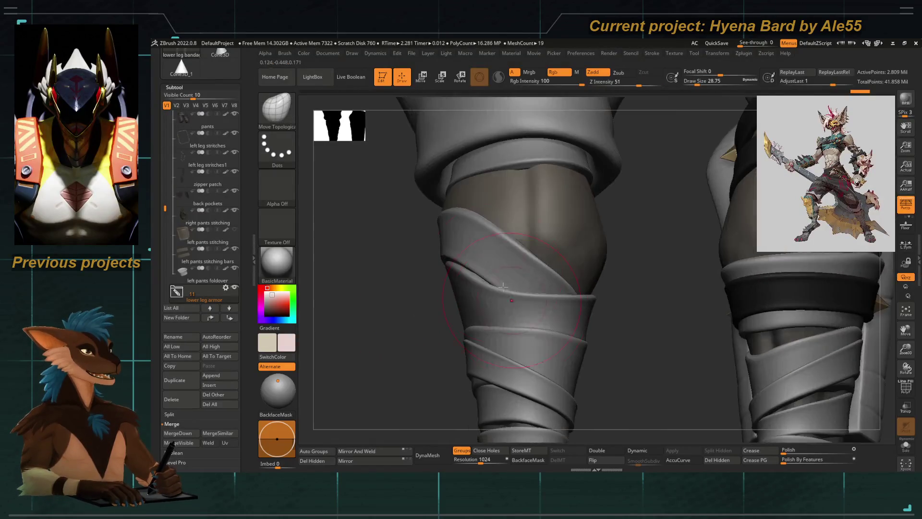
ctrl+shift+click(504, 257)
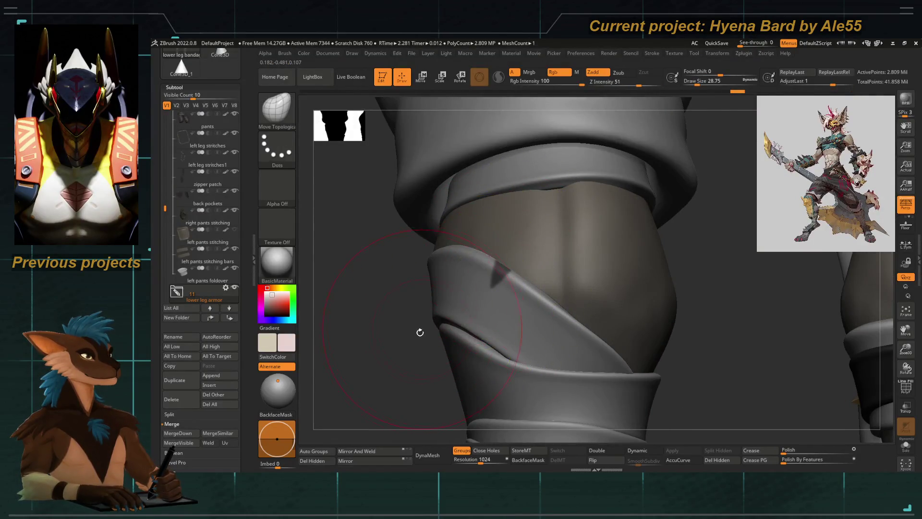
drag(422, 330, 467, 268)
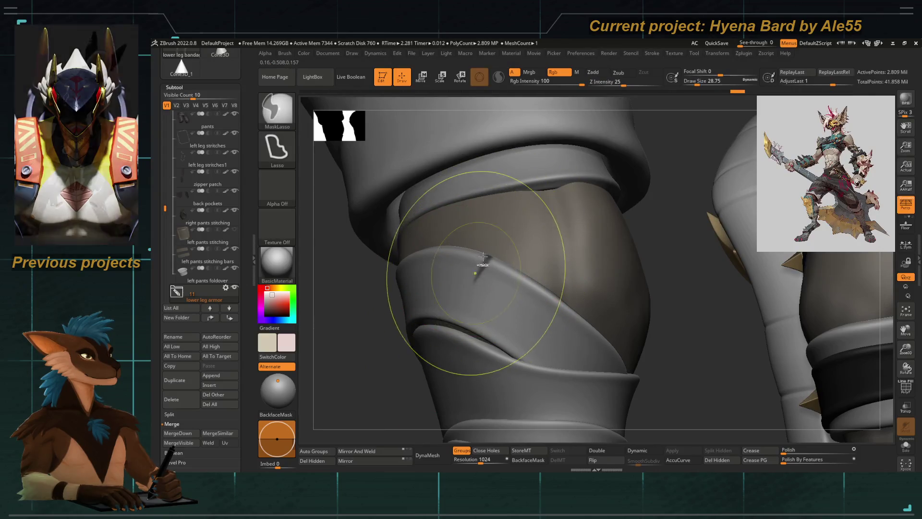
drag(380, 350, 410, 368)
ctrl+shift+drag(429, 101, 426, 189)
click(905, 444)
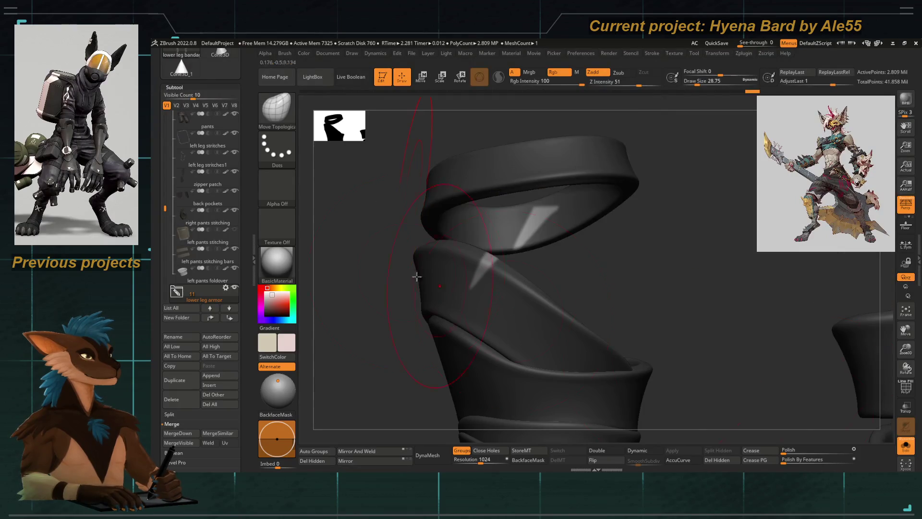
drag(496, 195, 433, 249)
ctrl+click(623, 257)
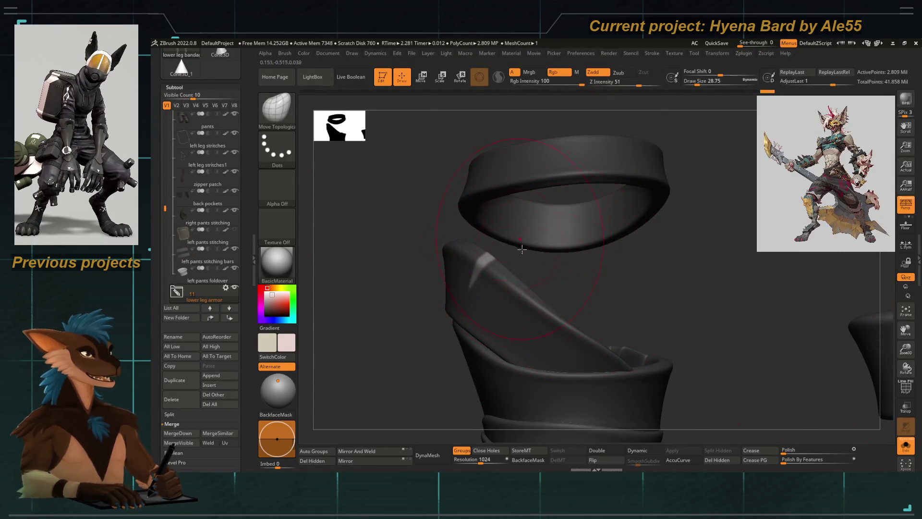
click(906, 444)
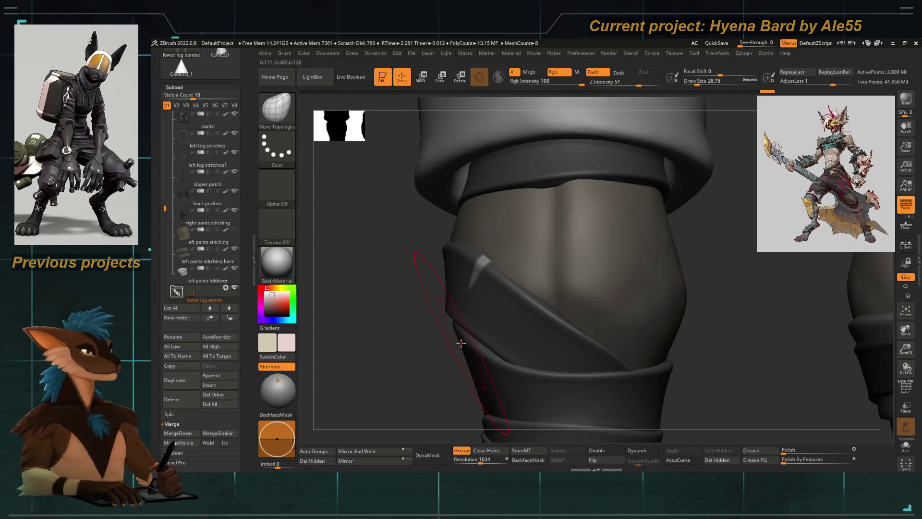
Step: Nudge the wrap's upper edge sideways with Transpose Move and return to Draw
key(w)
drag(442, 281, 450, 272)
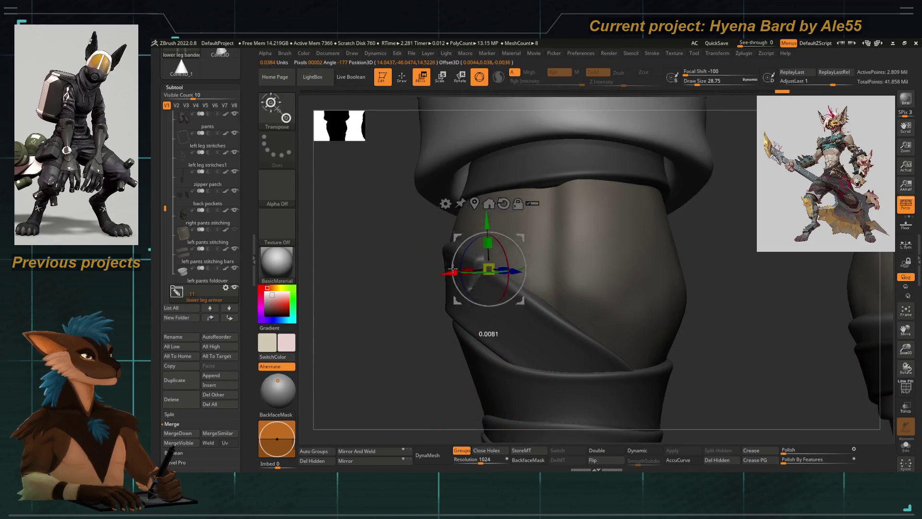
drag(384, 302, 355, 318)
key(q)
mouse_move(425, 350)
mouse_down()
mouse_move(400, 323)
mouse_move(507, 394)
mouse_up()
drag(502, 279, 488, 303)
Step: Switch to the Pinch brush, then lasso-hide everything except the ankle band
key(b)
key(p)
key(i)
key(space)
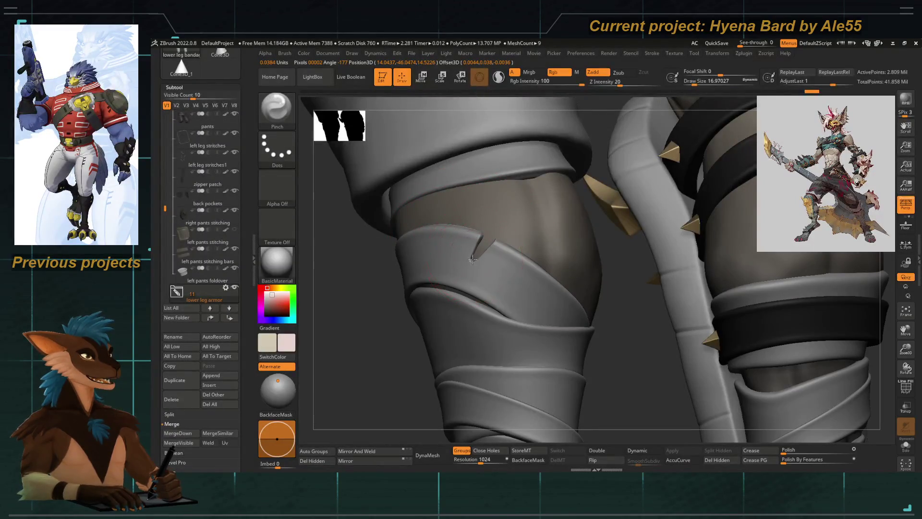
mouse_move(463, 268)
ctrl+right_down()
mouse_move(467, 277)
mouse_move(453, 260)
ctrl+right_up()
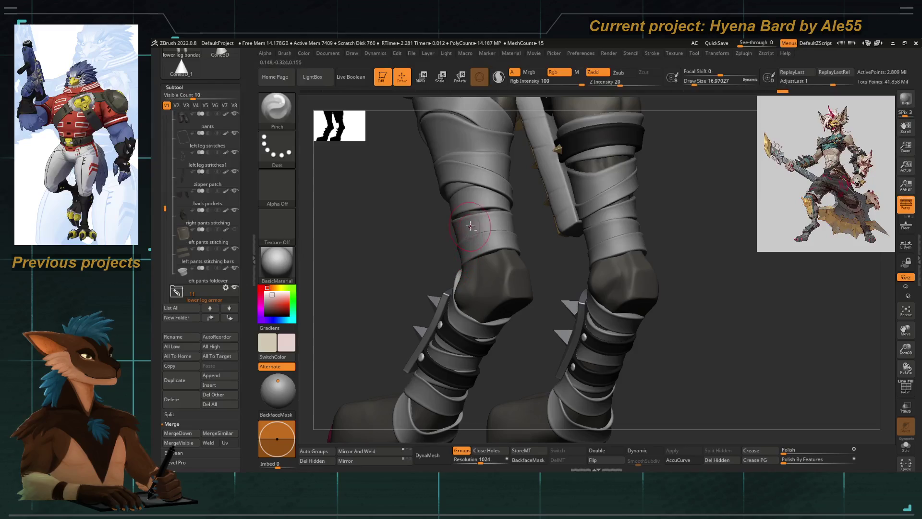
right_drag(470, 226, 445, 284)
ctrl+shift+click(493, 294)
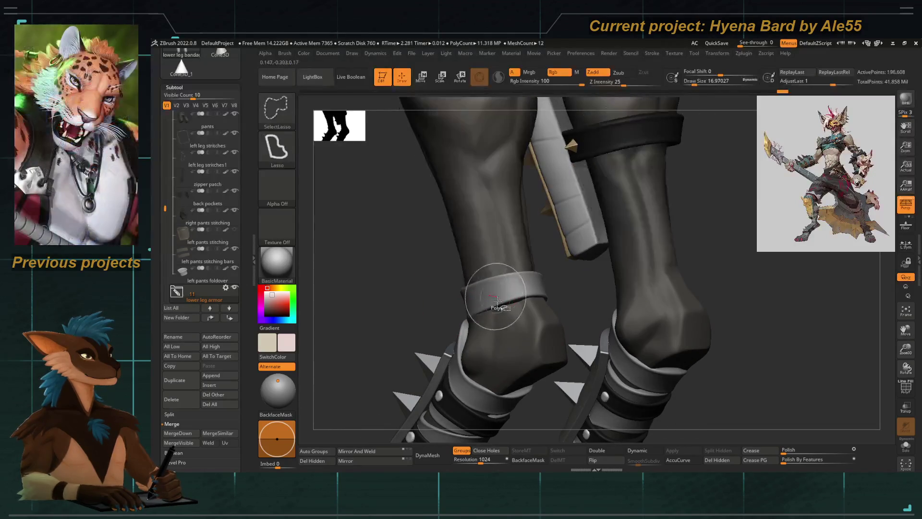
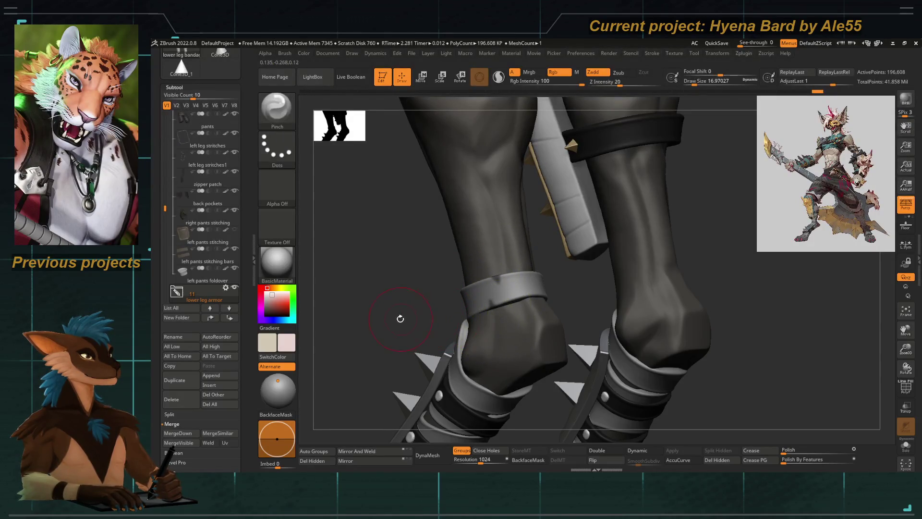
Step: Isolate the lower-leg armor in Solo to inspect it, then show all subtools again
right_drag(387, 320, 482, 323)
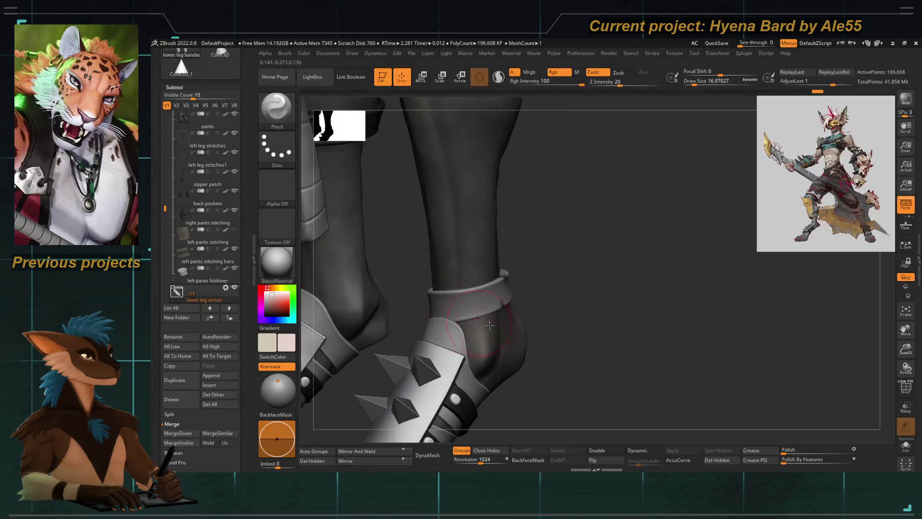
ctrl+shift+click(582, 351)
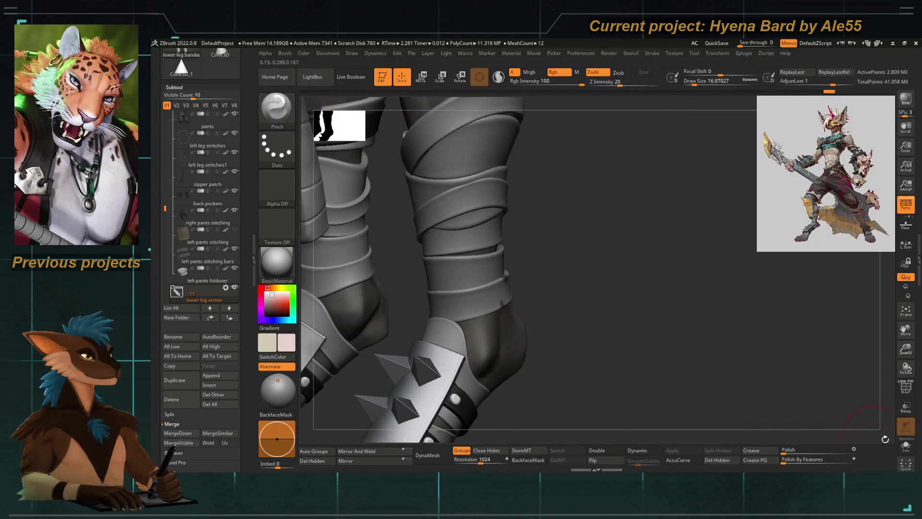
click(905, 444)
mouse_move(788, 408)
right_down()
mouse_move(469, 338)
mouse_move(419, 350)
right_up()
right_drag(441, 405, 425, 304)
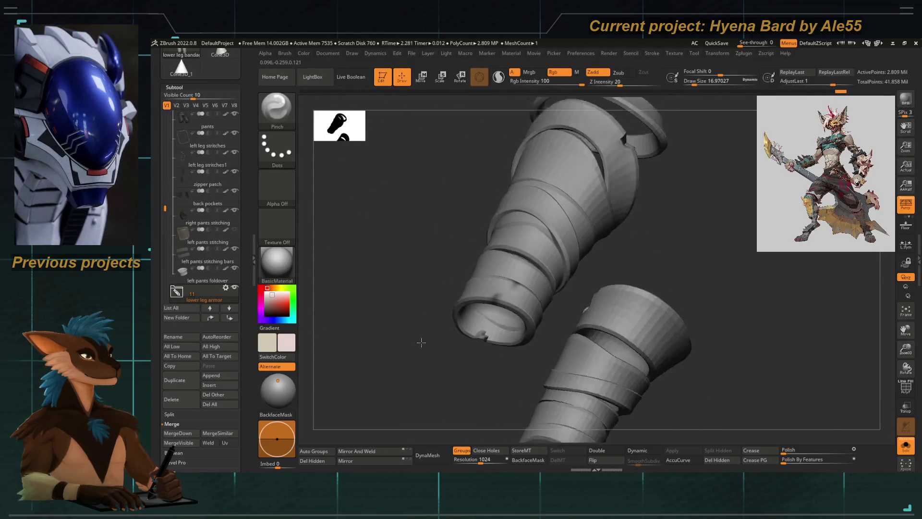
ctrl+click(332, 124)
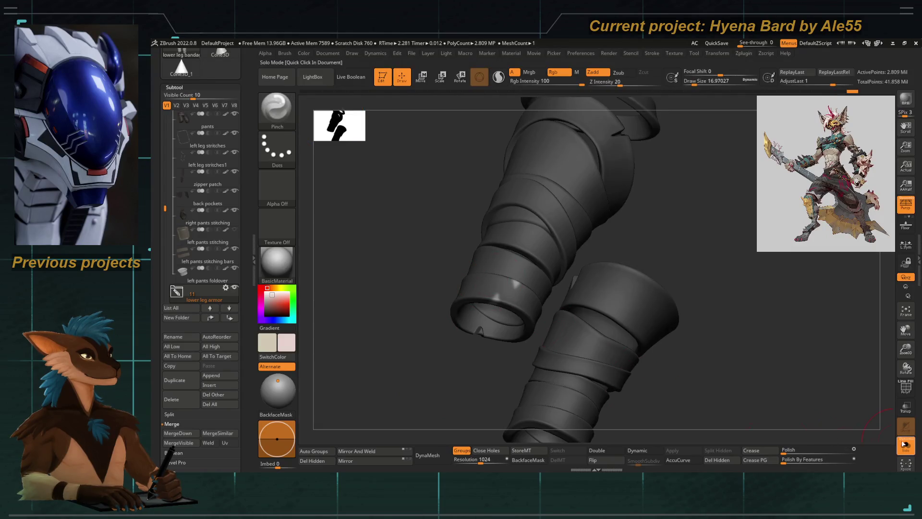
click(904, 445)
Step: Orbit to a lower side view of both legs with the Pinch brush active
key(w)
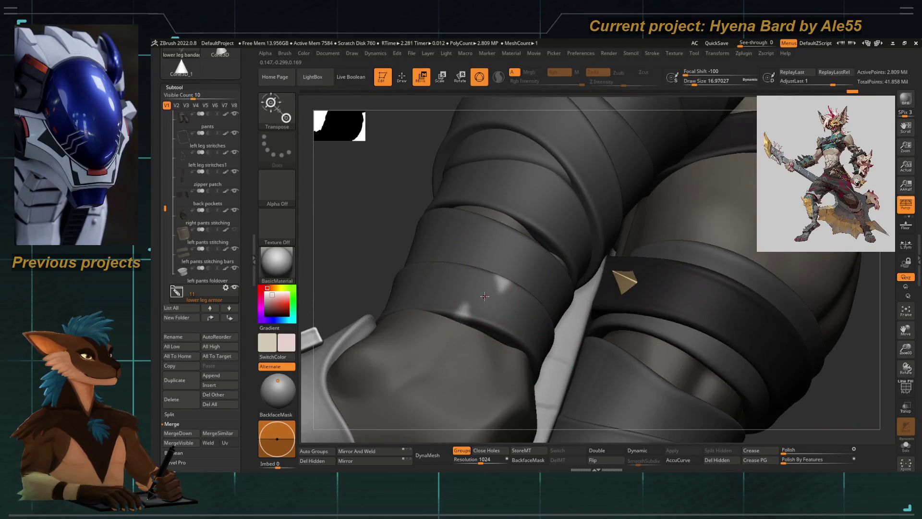
drag(339, 227, 458, 279)
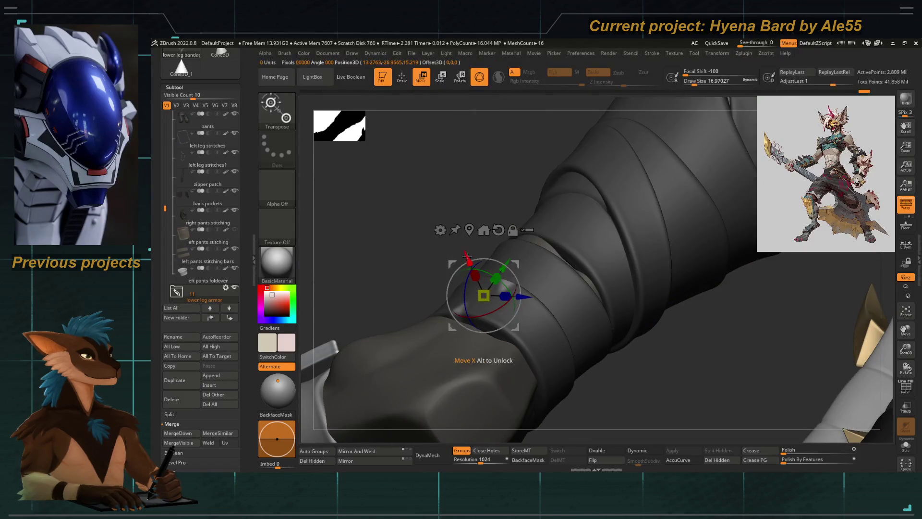
mouse_move(528, 298)
mouse_down()
mouse_move(357, 294)
mouse_move(376, 342)
mouse_move(482, 284)
mouse_move(510, 214)
mouse_up()
key(q)
key(f)
key(b)
key(Escape)
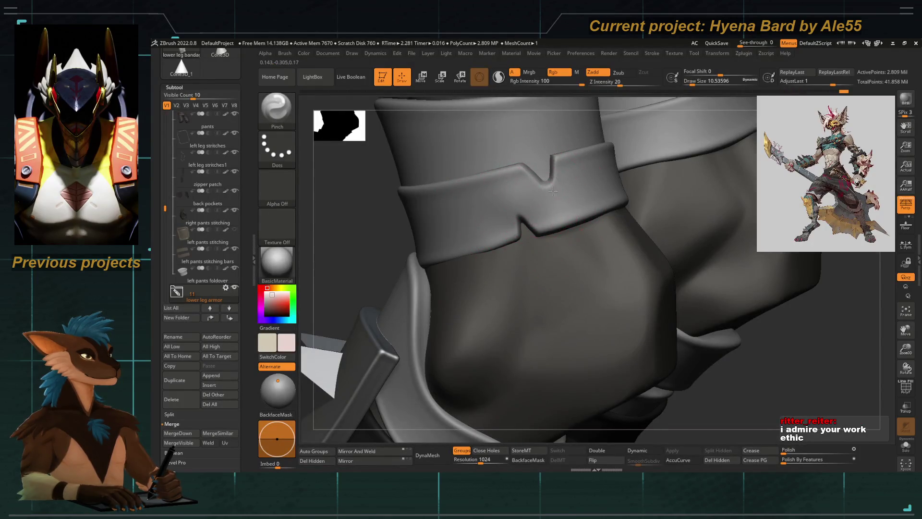
mouse_move(562, 209)
mouse_down()
mouse_move(380, 208)
mouse_move(371, 312)
mouse_move(355, 288)
mouse_move(459, 282)
mouse_move(418, 318)
mouse_move(371, 324)
mouse_up()
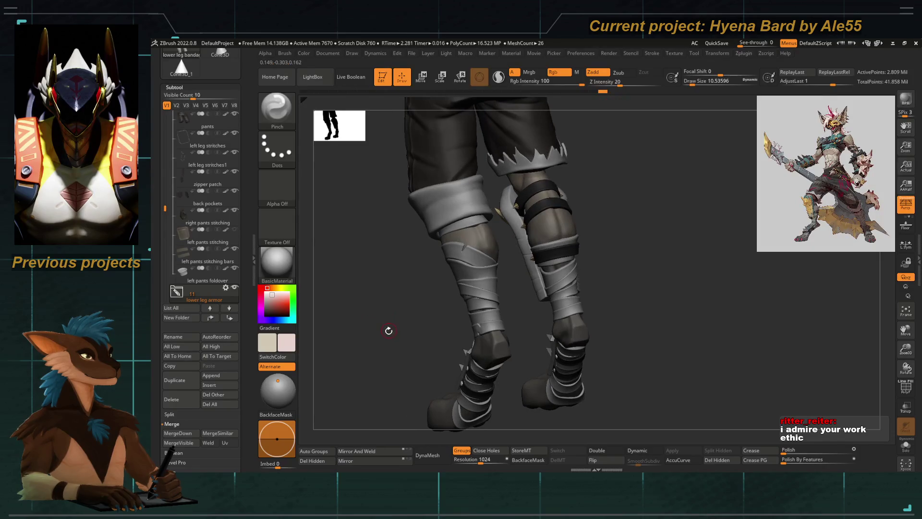
mouse_move(387, 347)
mouse_down()
mouse_move(399, 355)
mouse_move(460, 294)
mouse_move(565, 376)
mouse_move(534, 265)
mouse_up()
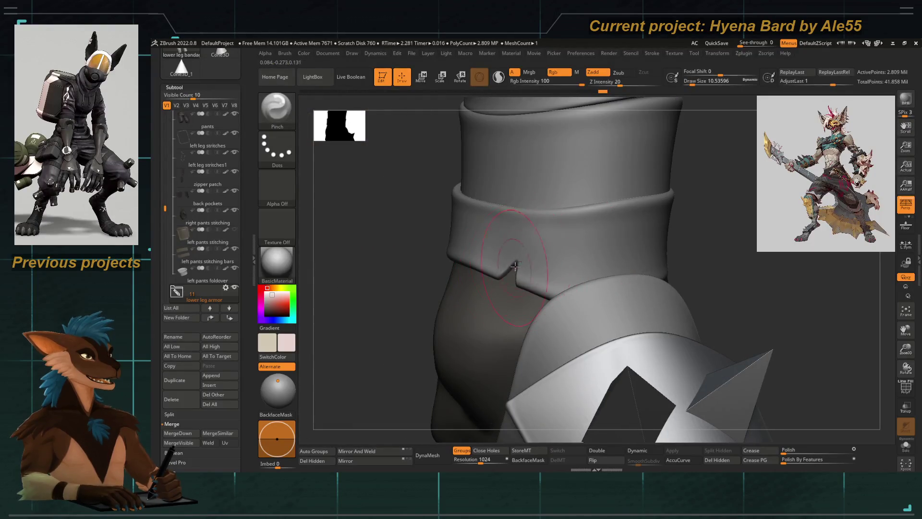
Step: Frame both legs and switch to the Move Topological brush
drag(387, 261, 458, 301)
key(b)
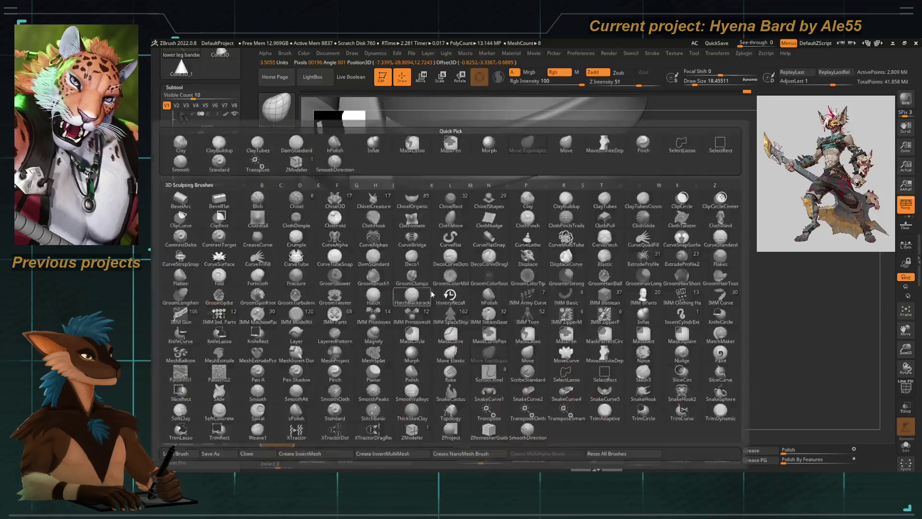
key(Escape)
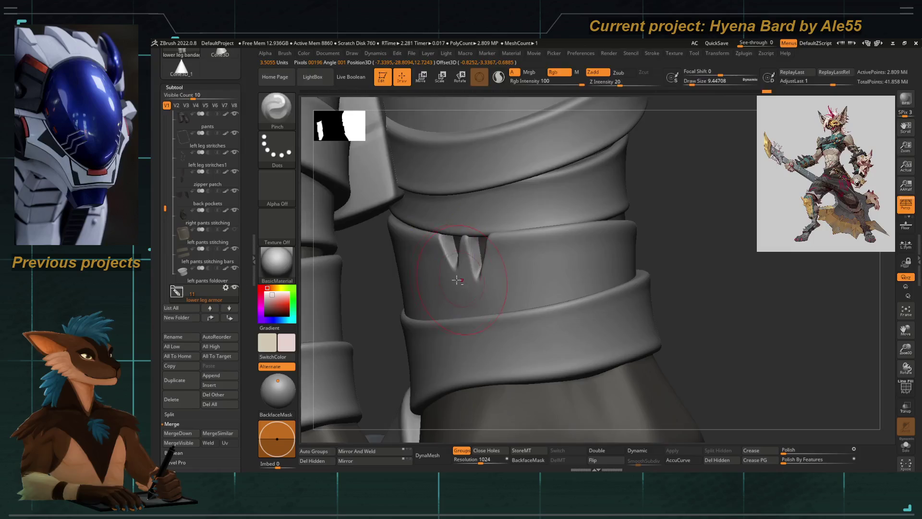
mouse_move(342, 330)
mouse_down()
mouse_move(475, 259)
mouse_move(470, 285)
mouse_up()
key(b)
key(m)
key(t)
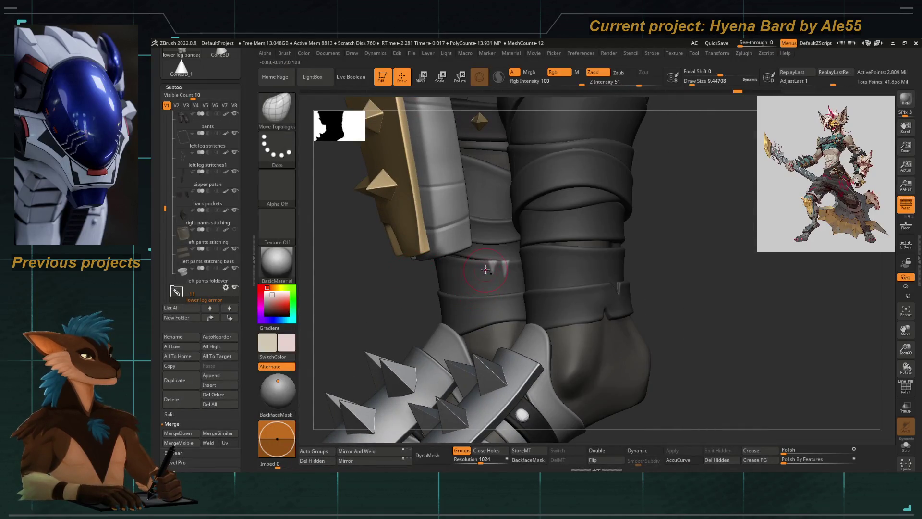
Step: Lasso-mask part of the notched leg band and reposition it with the Transpose gizmo
ctrl+right_drag(475, 306, 494, 265)
key(ctrl)
ctrl+drag(553, 217, 551, 216)
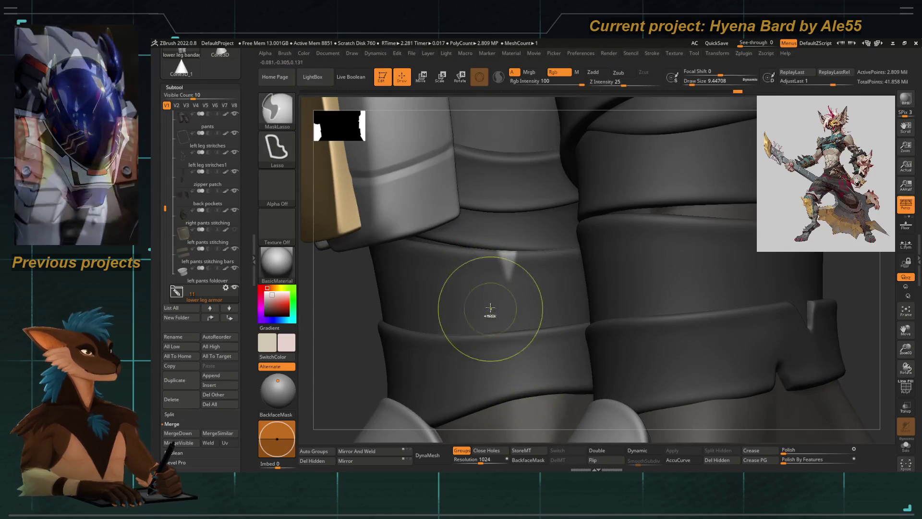
key(w)
click(500, 264)
drag(500, 264, 371, 331)
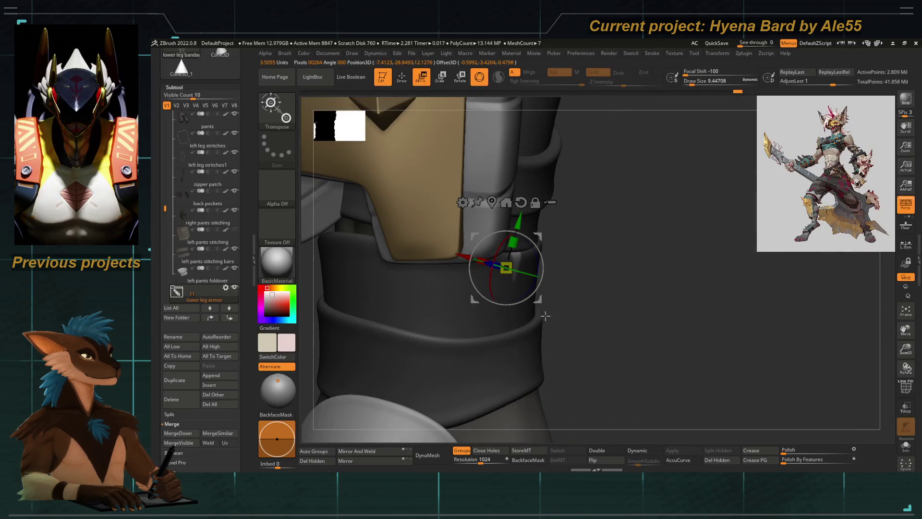
drag(547, 313, 470, 301)
click(507, 264)
mouse_move(508, 264)
mouse_down()
mouse_move(542, 292)
mouse_move(486, 309)
mouse_up()
Step: Pull the right shin wrap band down and to the left
key(q)
drag(397, 339, 404, 339)
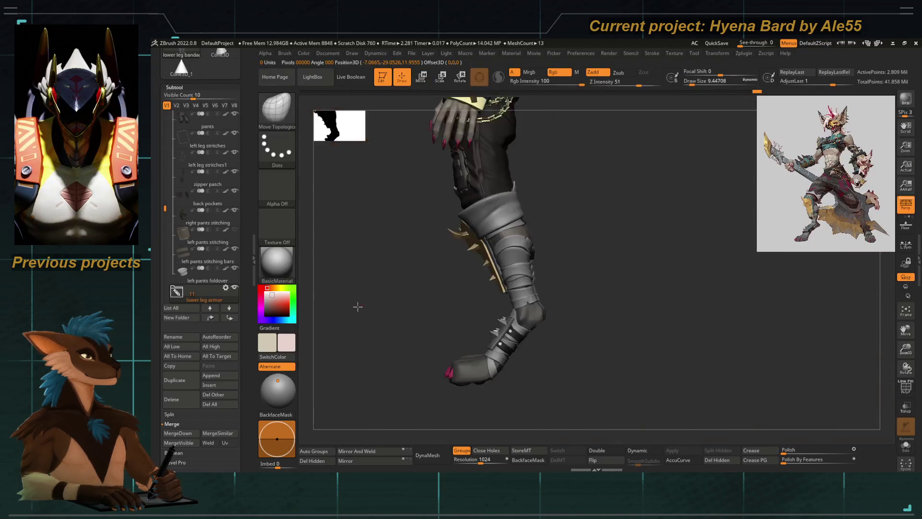
ctrl+right_drag(409, 336, 566, 261)
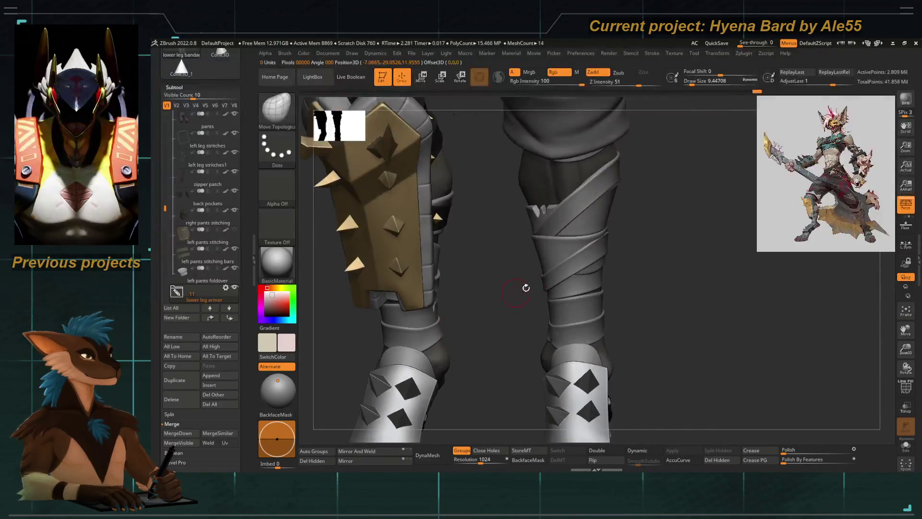
drag(567, 262, 537, 290)
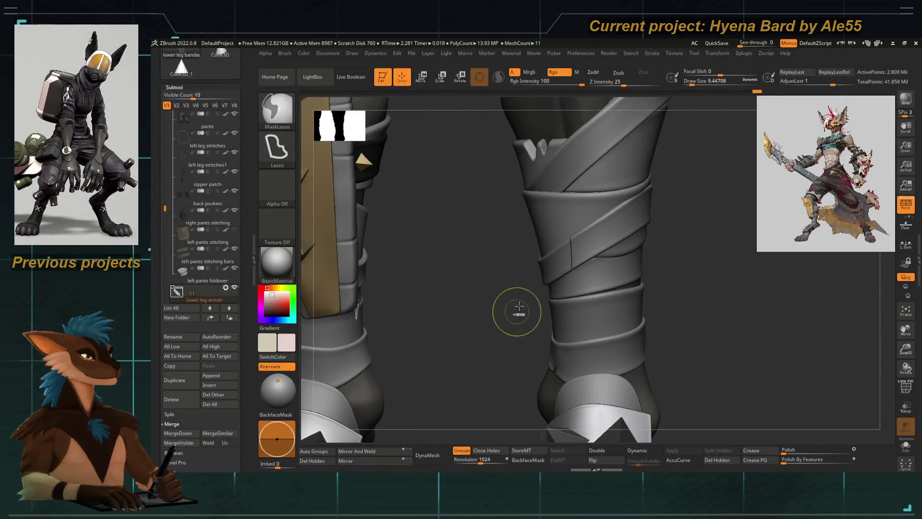
ctrl+shift+click(559, 264)
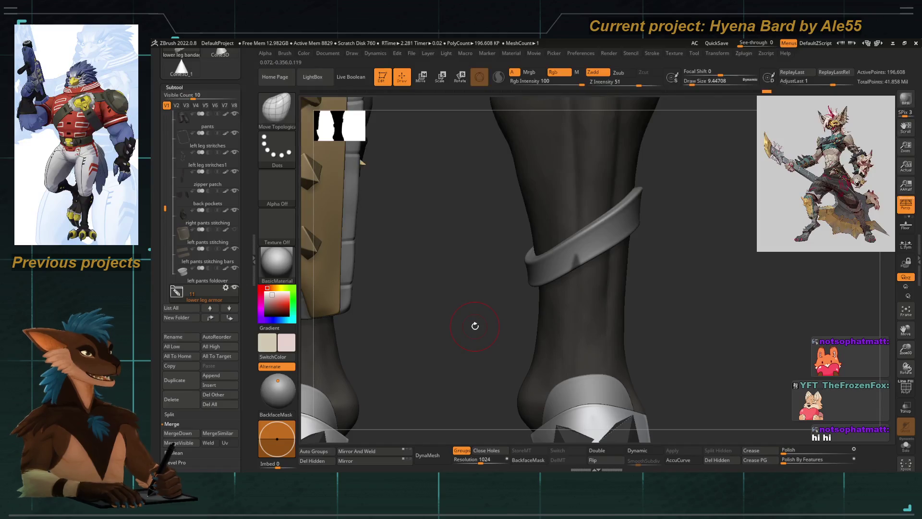
Step: Slide the diagonal leg strap into a new position with the Transpose gizmo
drag(510, 330, 484, 341)
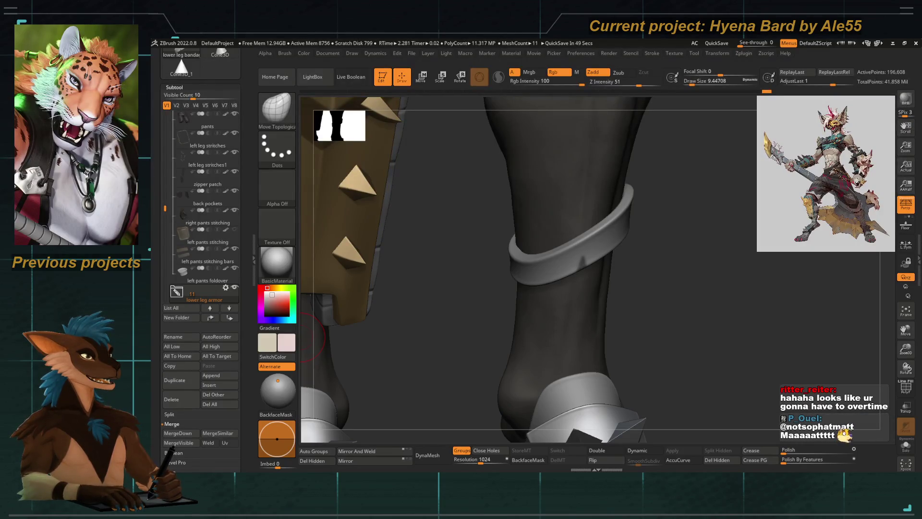
drag(422, 332, 465, 329)
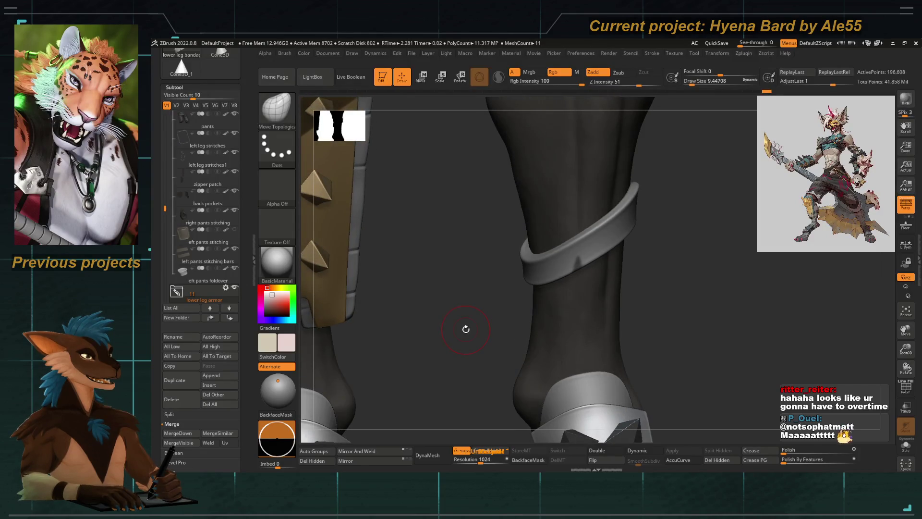
drag(465, 329, 376, 207)
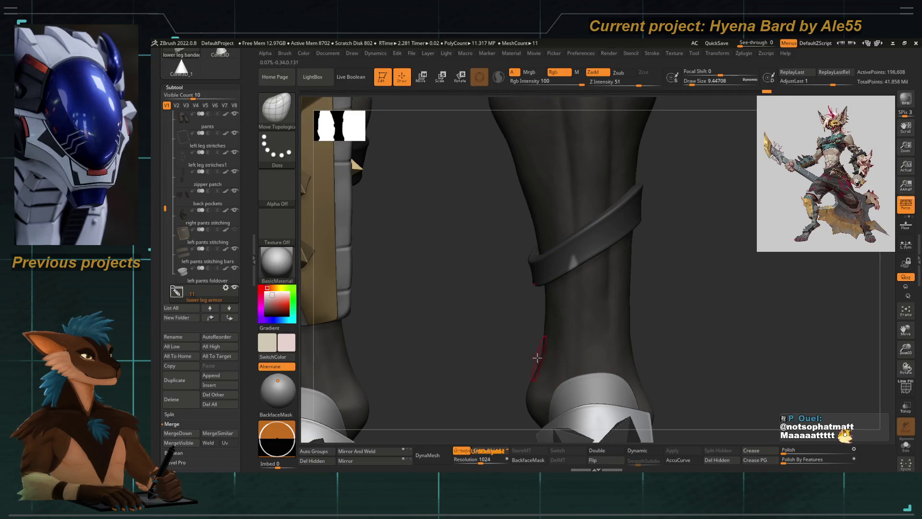
key(w)
mouse_move(537, 358)
right_down()
mouse_move(542, 299)
mouse_move(516, 302)
right_up()
click(565, 297)
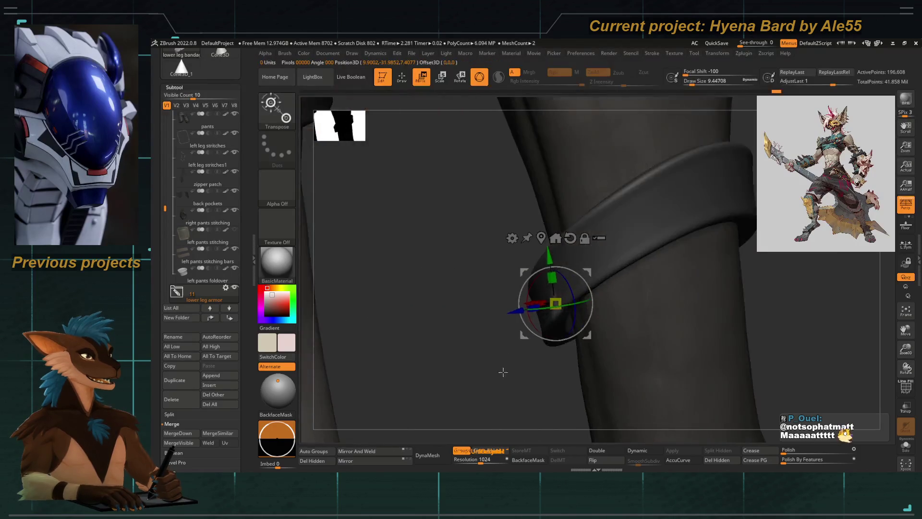
drag(515, 302, 542, 303)
mouse_move(542, 304)
right_down()
mouse_move(531, 392)
mouse_move(522, 367)
right_up()
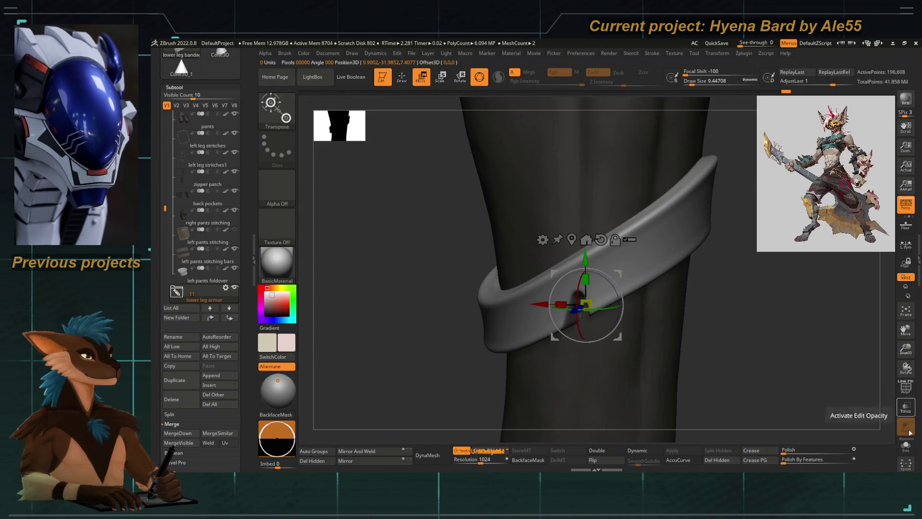
Step: Pinch a V-shaped notch into the strap's top edge
key(q)
right_drag(484, 371, 564, 307)
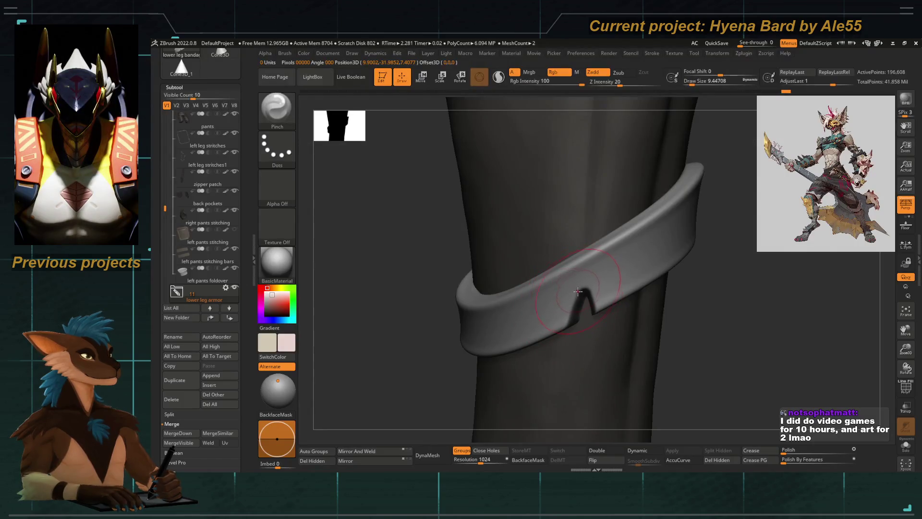
alt+right_drag(579, 301, 570, 280)
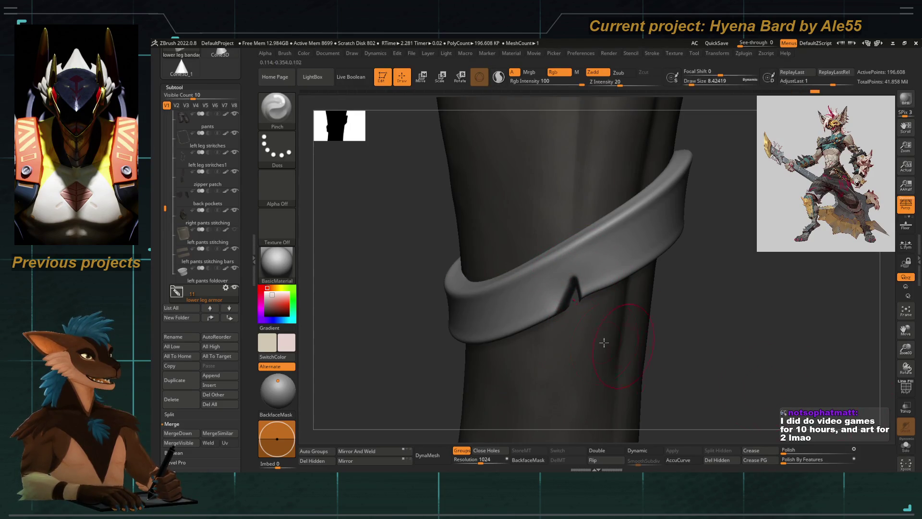
drag(571, 290, 564, 288)
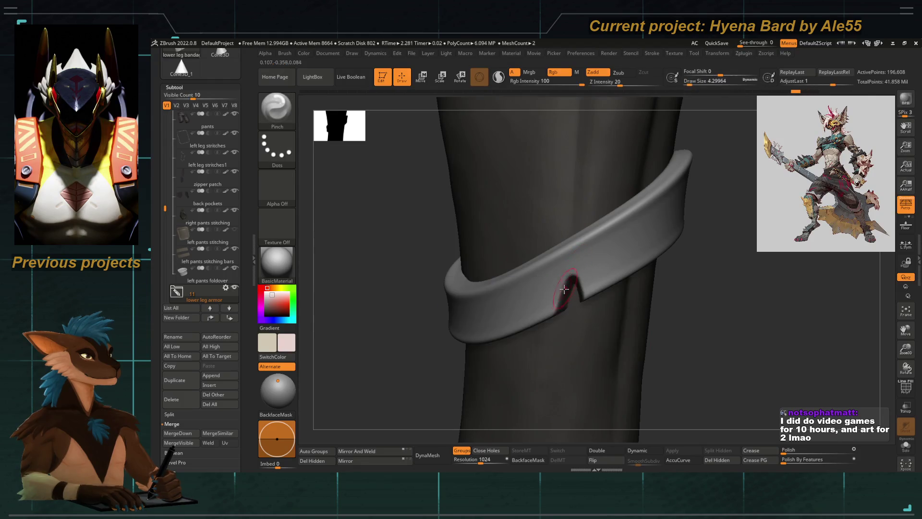
mouse_move(574, 299)
ctrl+right_down()
mouse_move(391, 270)
mouse_move(449, 349)
mouse_move(353, 302)
mouse_move(459, 299)
ctrl+right_up()
ctrl+right_drag(516, 291, 591, 305)
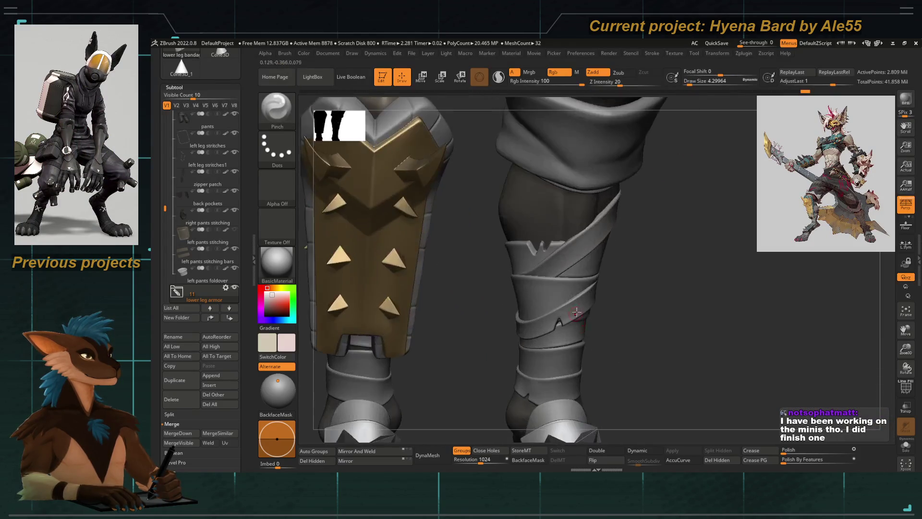
Step: Unhide all subtools and zoom out to frame the full hyena bard with both guitars
mouse_move(606, 240)
right_down()
mouse_move(585, 230)
mouse_move(576, 250)
mouse_move(412, 354)
right_up()
ctrl+shift+click(576, 232)
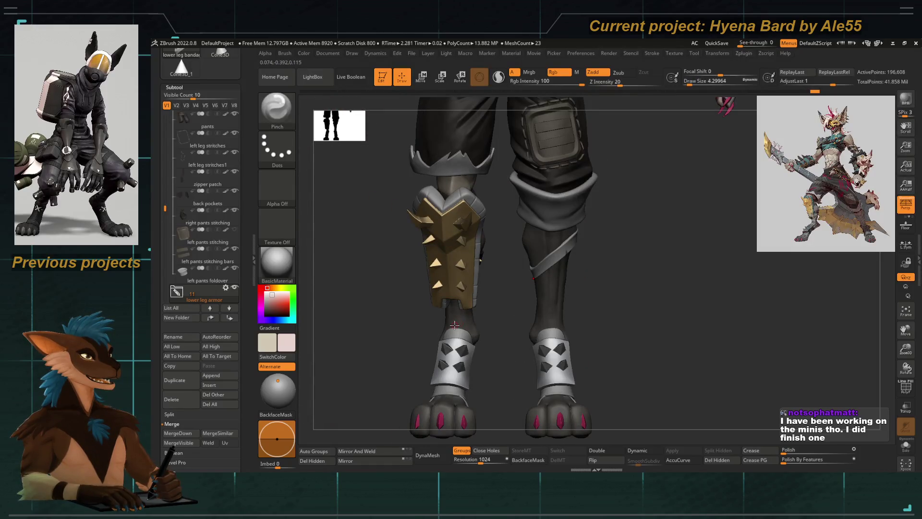
ctrl+shift+click(531, 338)
mouse_move(532, 338)
ctrl+right_down()
mouse_move(423, 340)
mouse_move(463, 341)
mouse_move(403, 325)
ctrl+right_up()
mouse_move(164, 211)
mouse_down()
mouse_move(166, 253)
mouse_move(165, 246)
mouse_up()
mouse_move(381, 251)
alt+mouse_down()
mouse_move(456, 293)
mouse_move(407, 288)
alt+mouse_up()
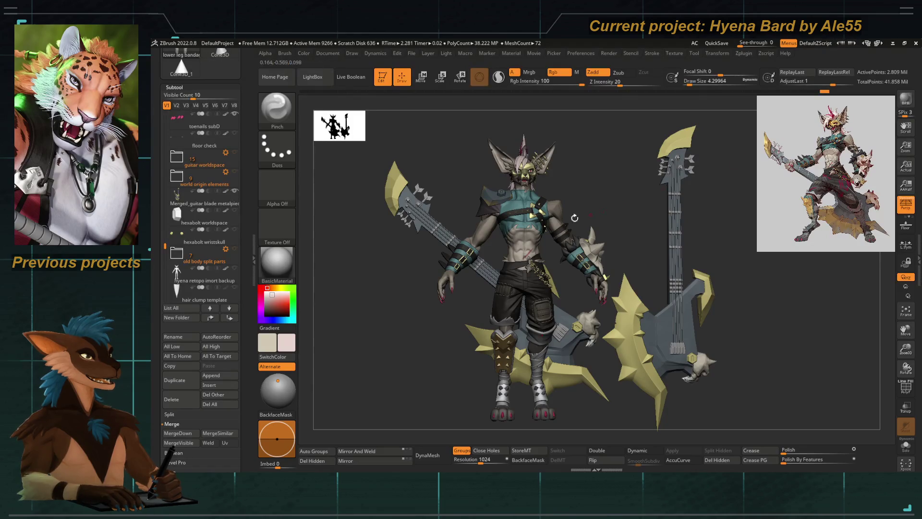
Step: Hide the guitars folder so only the hyena bard character remains
drag(373, 316, 359, 340)
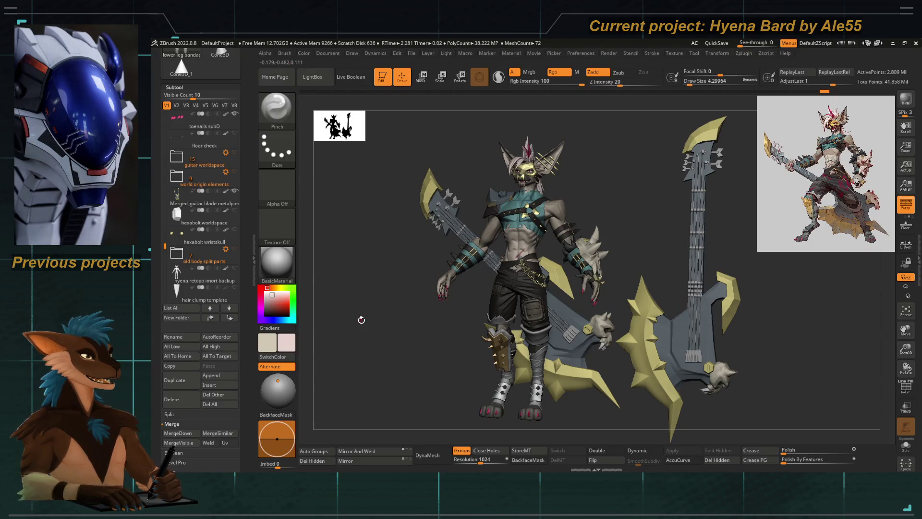
drag(411, 347, 402, 370)
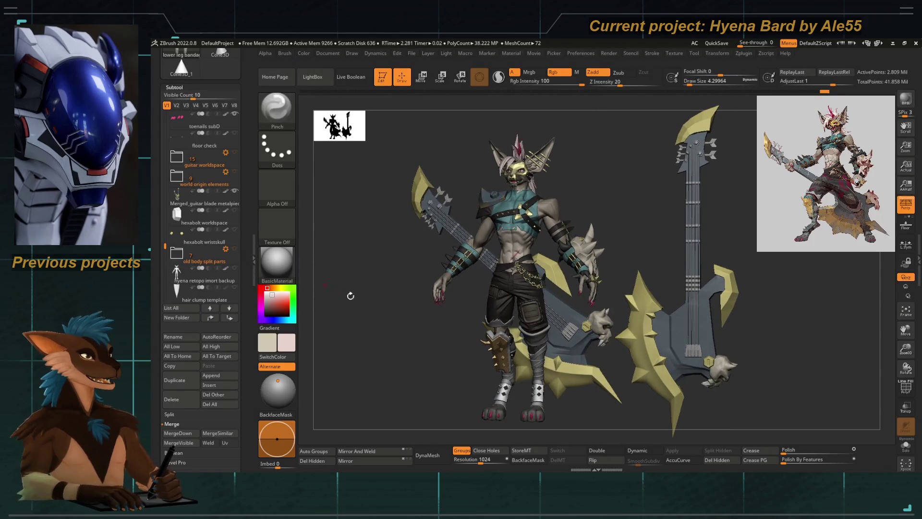
drag(399, 317, 408, 323)
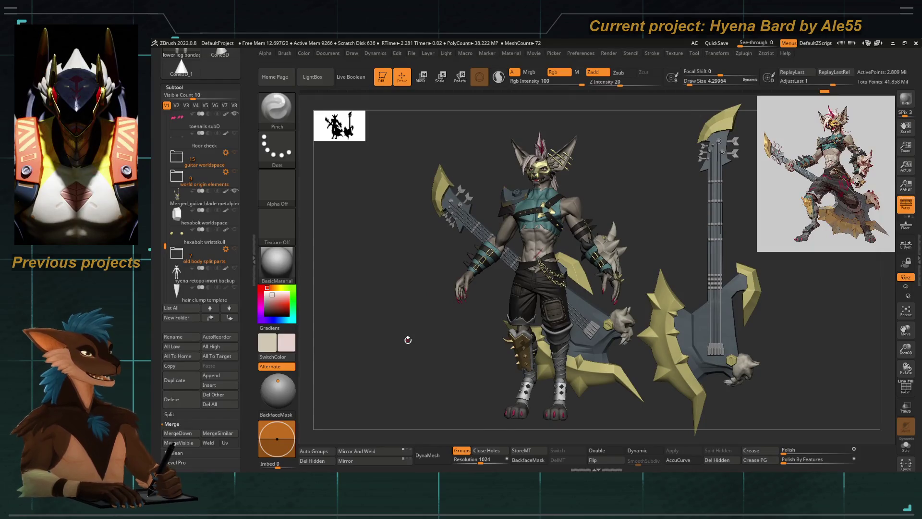
scroll(246, 268, down, 2)
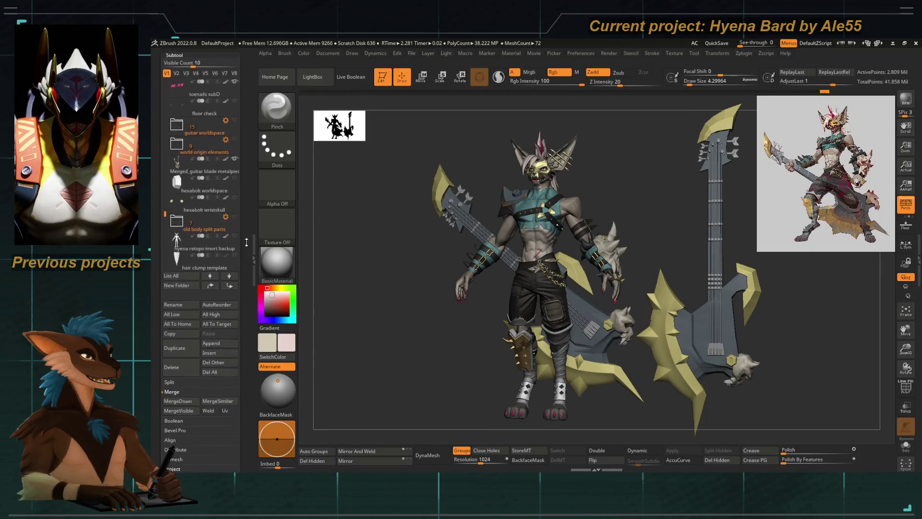
click(235, 176)
mouse_move(552, 336)
alt+mouse_down()
mouse_move(562, 268)
mouse_move(459, 308)
mouse_move(471, 337)
alt+mouse_up()
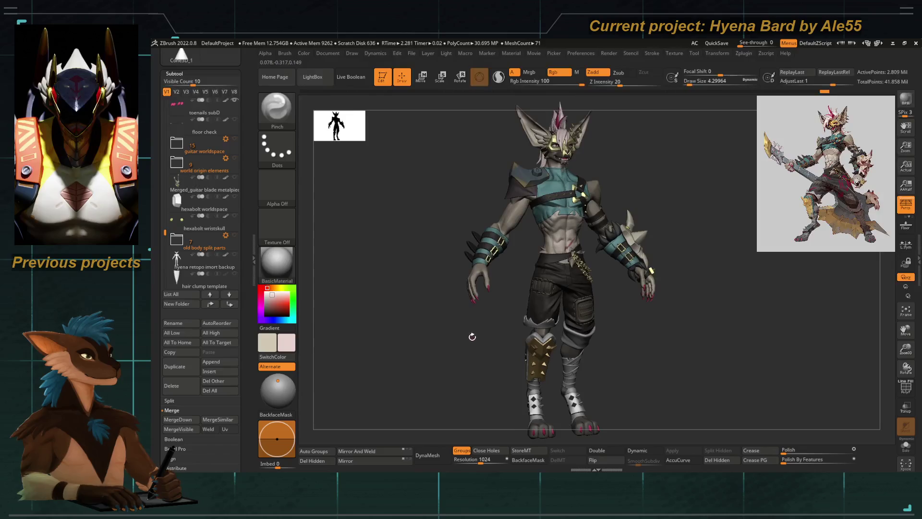
Step: Zoom in on the lower legs and hide the wrap straps, leaving the bare shin and ankle strap
mouse_move(422, 335)
mouse_down()
mouse_move(405, 339)
mouse_move(421, 339)
mouse_up()
right_click(418, 336)
mouse_move(442, 302)
mouse_down()
mouse_move(445, 331)
mouse_move(422, 339)
mouse_up()
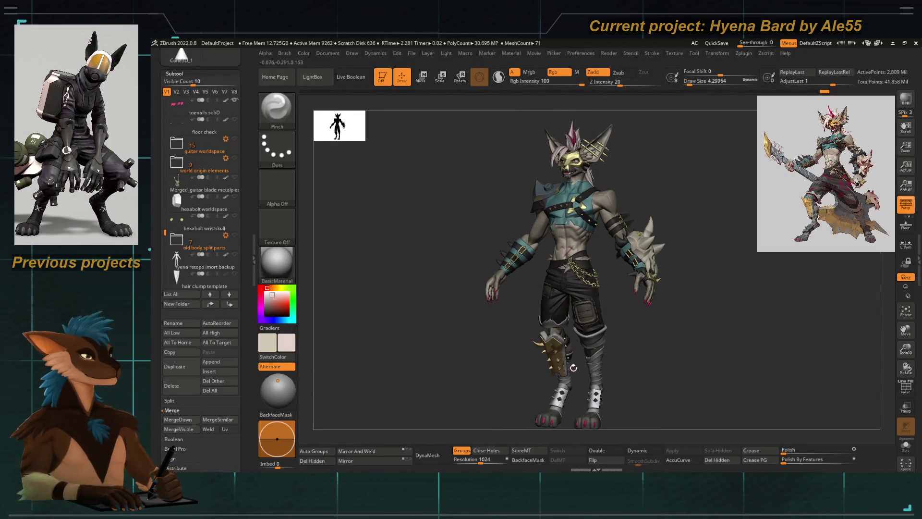
mouse_move(461, 377)
mouse_down()
mouse_move(511, 377)
mouse_move(500, 360)
mouse_move(485, 367)
mouse_move(560, 405)
mouse_move(542, 321)
mouse_move(478, 377)
mouse_move(501, 319)
mouse_move(469, 329)
mouse_move(468, 263)
mouse_move(460, 323)
mouse_up()
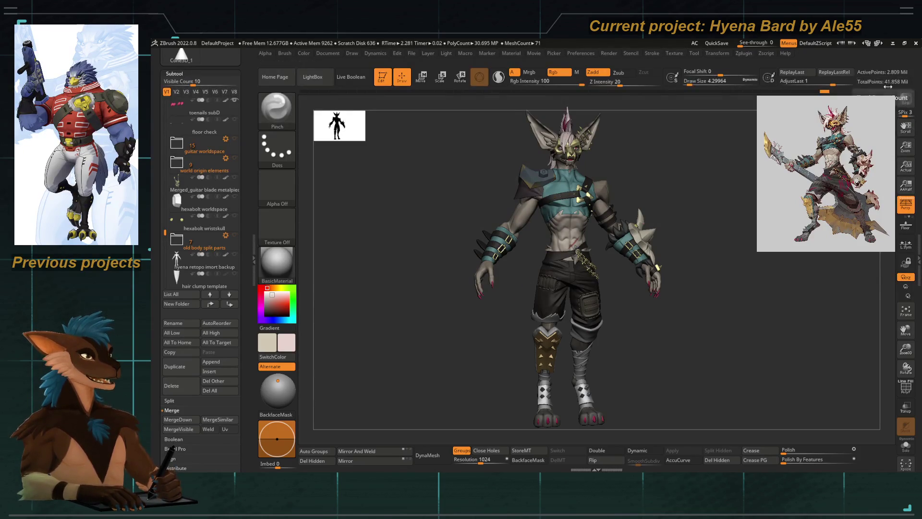
mouse_move(480, 337)
alt+mouse_down()
mouse_move(576, 249)
mouse_move(557, 276)
alt+mouse_up()
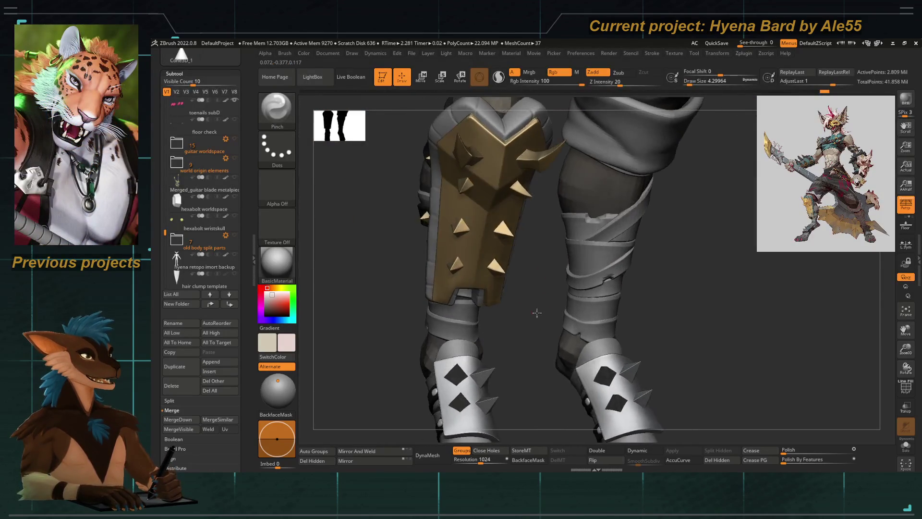
mouse_move(533, 306)
mouse_down()
mouse_move(522, 330)
mouse_move(466, 330)
mouse_up()
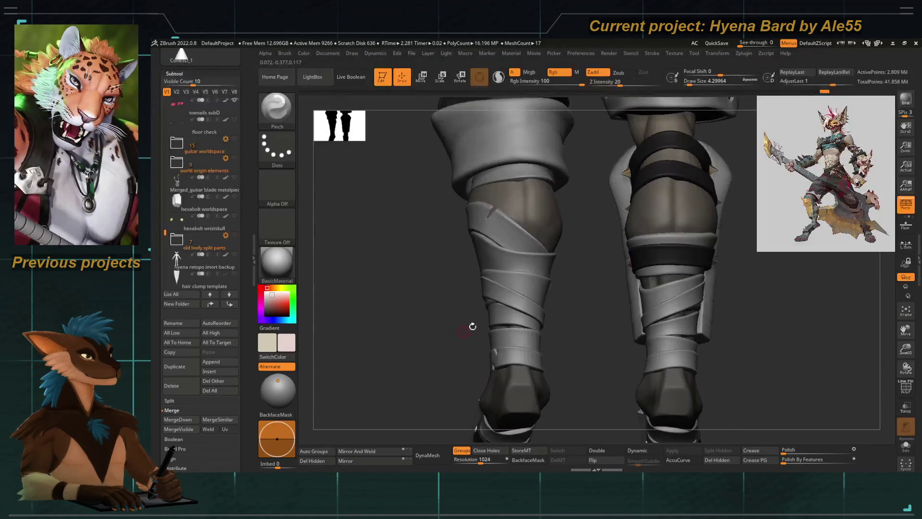
drag(460, 299, 465, 304)
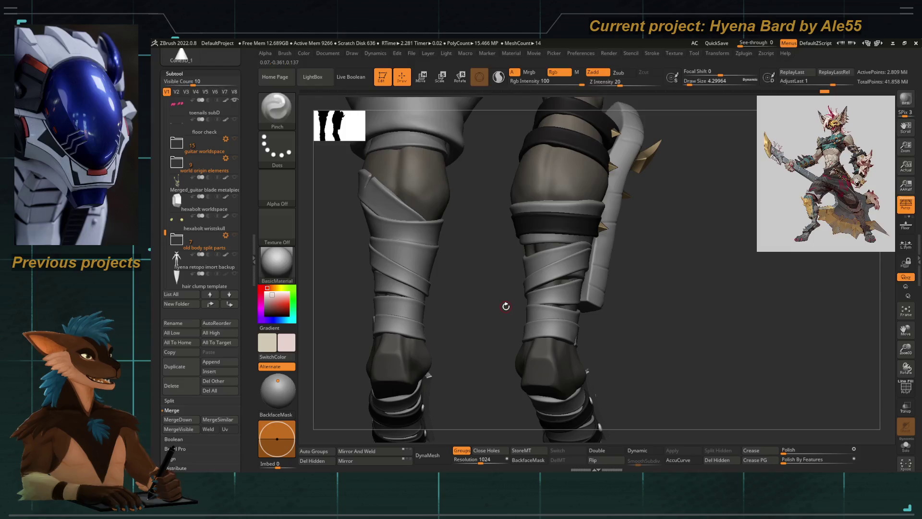
drag(516, 325, 533, 314)
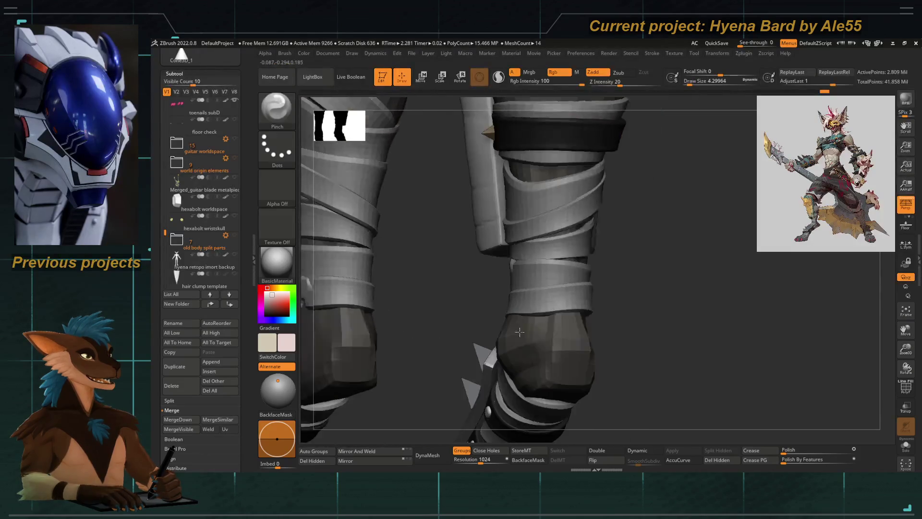
ctrl+shift+click(533, 314)
mouse_move(533, 314)
alt+mouse_down()
mouse_move(530, 331)
mouse_move(545, 294)
alt+mouse_up()
key(ctrl)
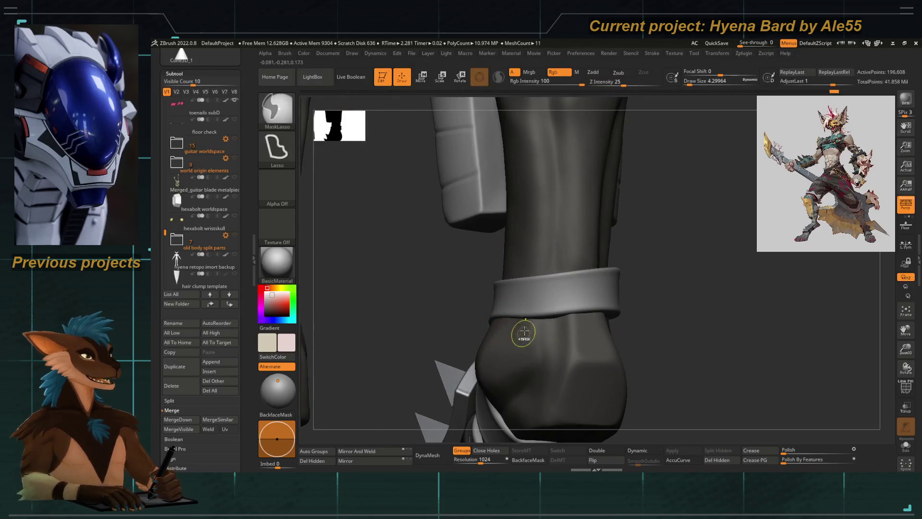
Step: Push a wedge on the ankle strap with Move Topological and the Transpose gizmo
key(b)
key(m)
key(t)
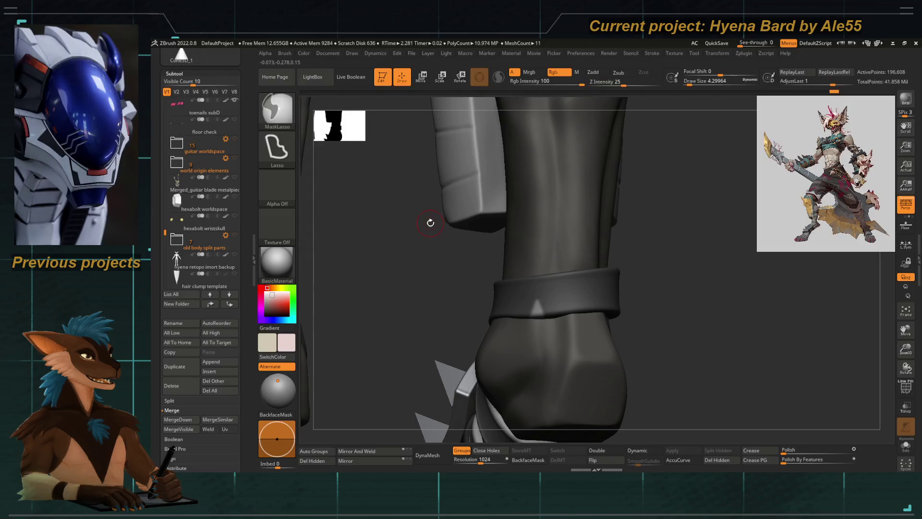
key(w)
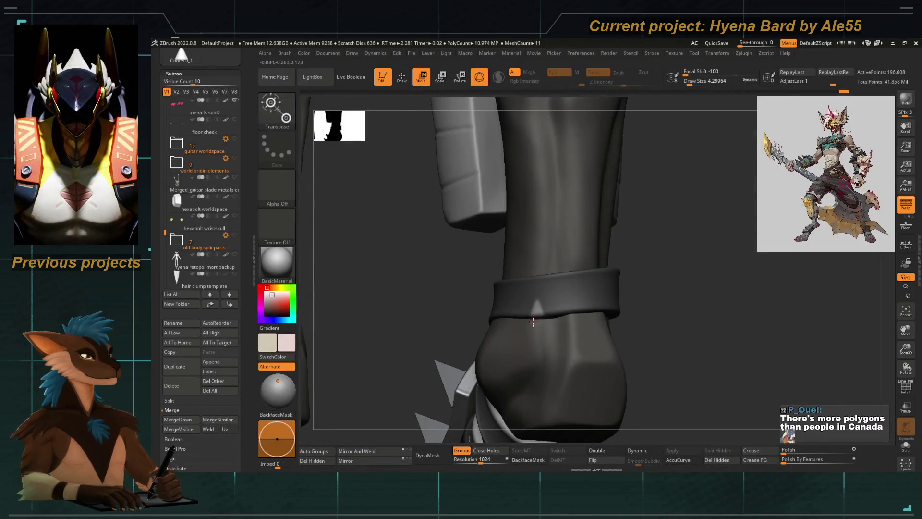
click(529, 317)
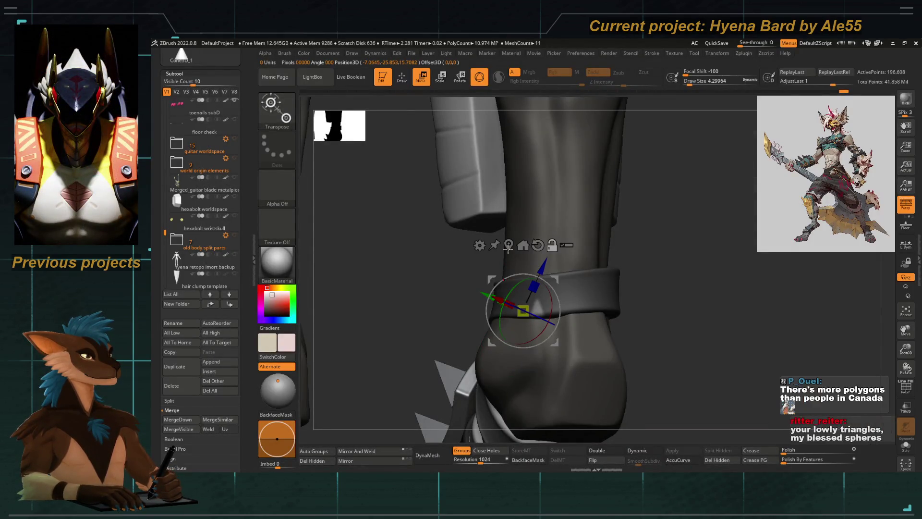
mouse_move(446, 288)
mouse_down()
mouse_move(407, 281)
mouse_move(403, 264)
mouse_move(444, 305)
mouse_up()
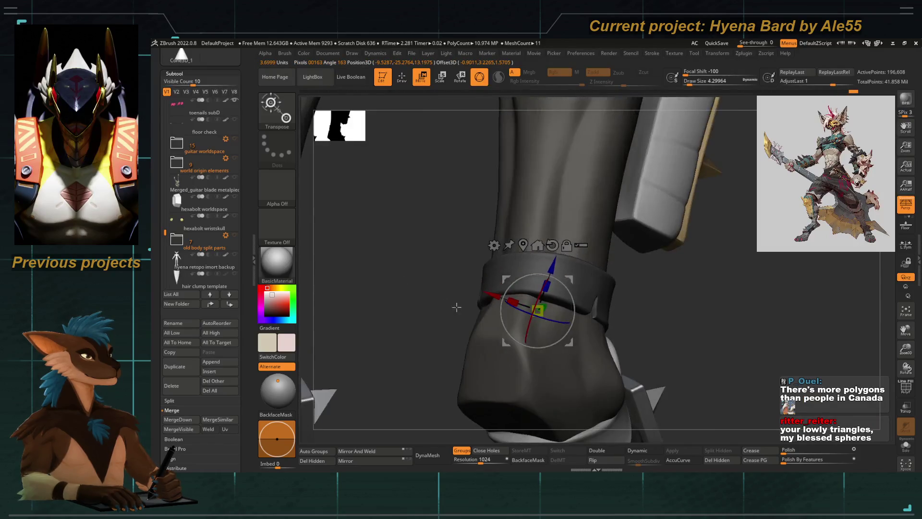
Step: Inspect the ankle strap in Solo, then restore the full leg and switch back to Pinch
click(907, 449)
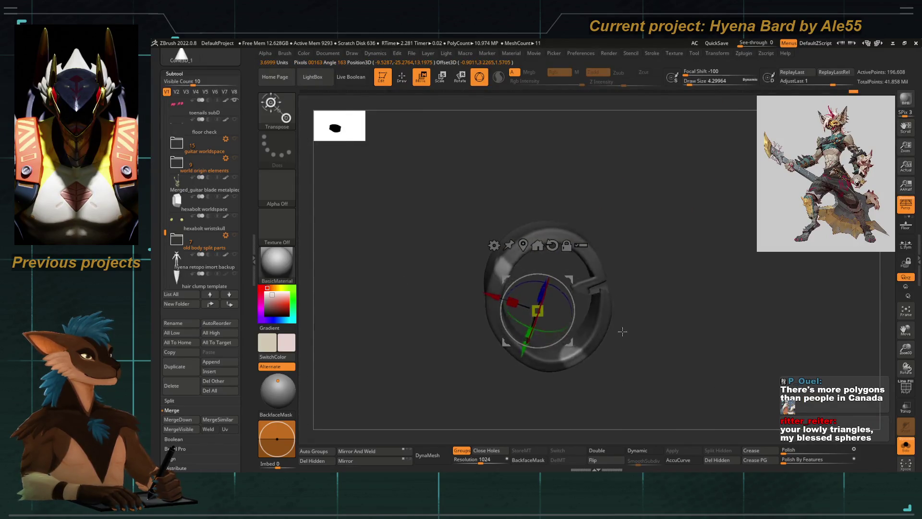
drag(609, 396, 609, 387)
ctrl+drag(540, 355, 548, 386)
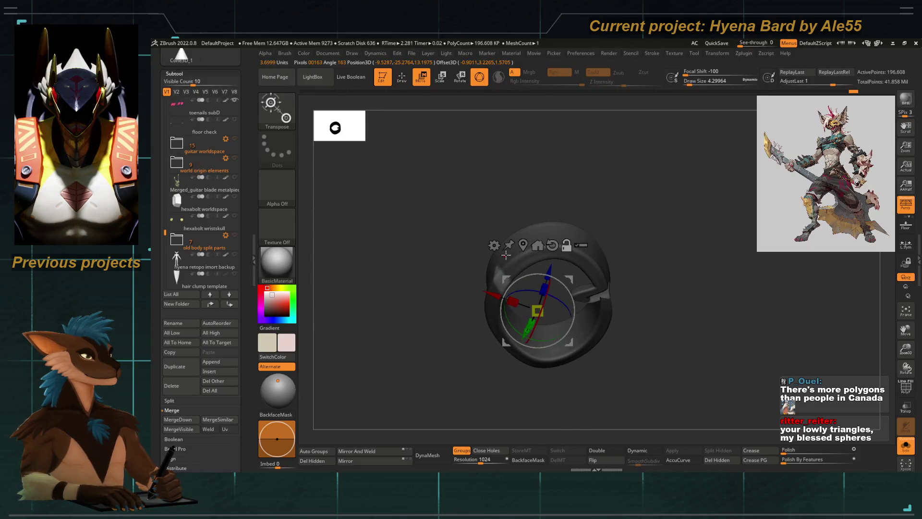
drag(504, 256, 472, 295)
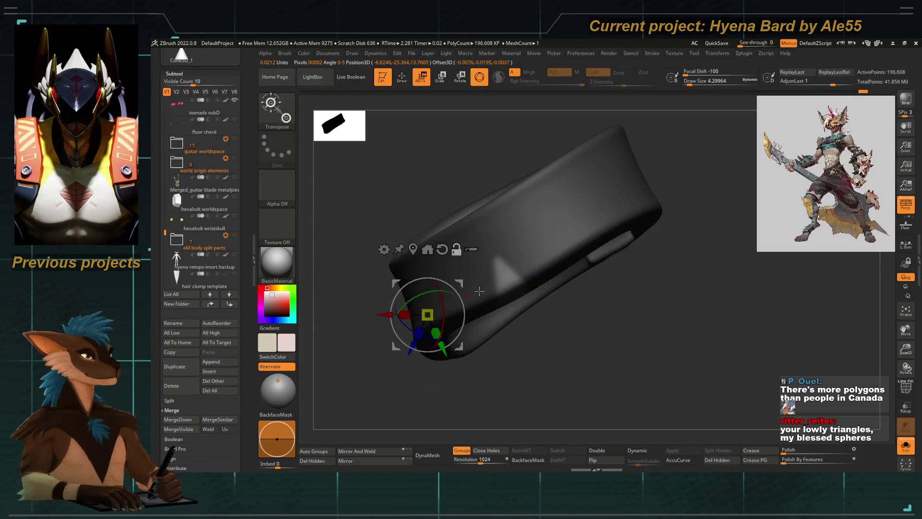
click(905, 447)
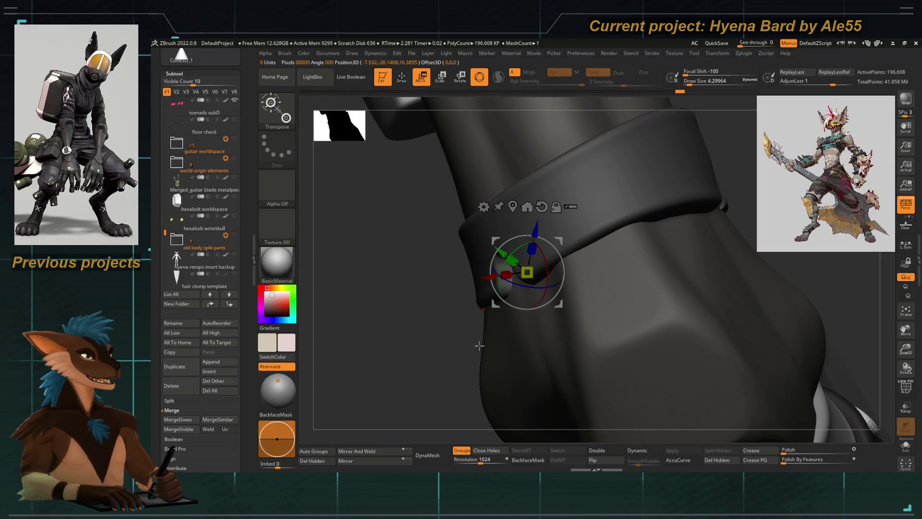
drag(428, 337, 464, 304)
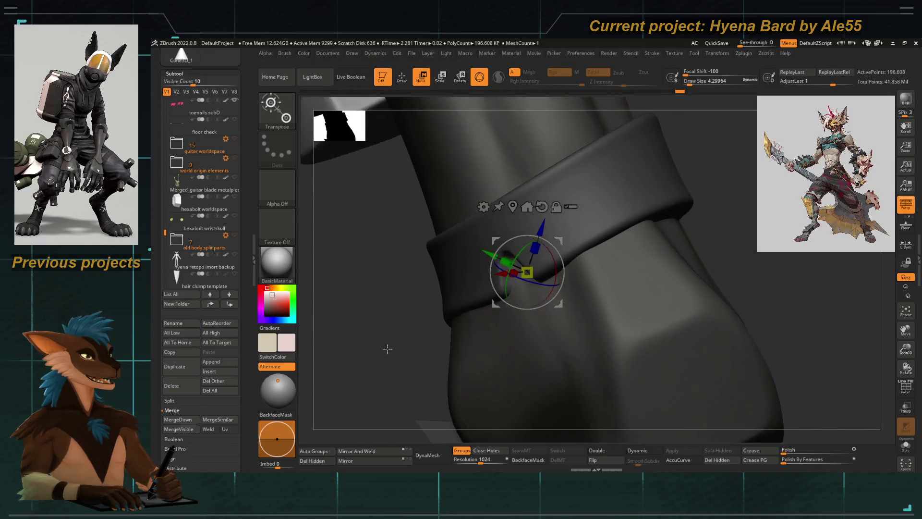
key(b)
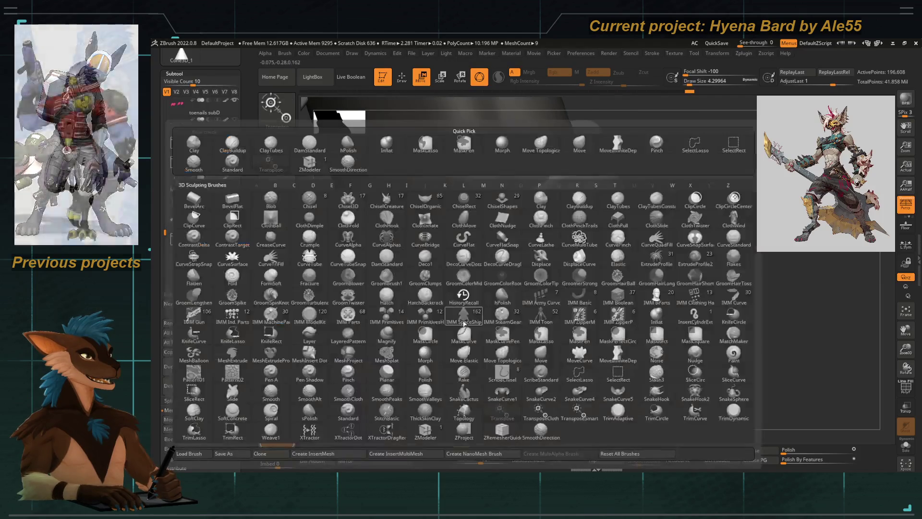
key(p)
key(i)
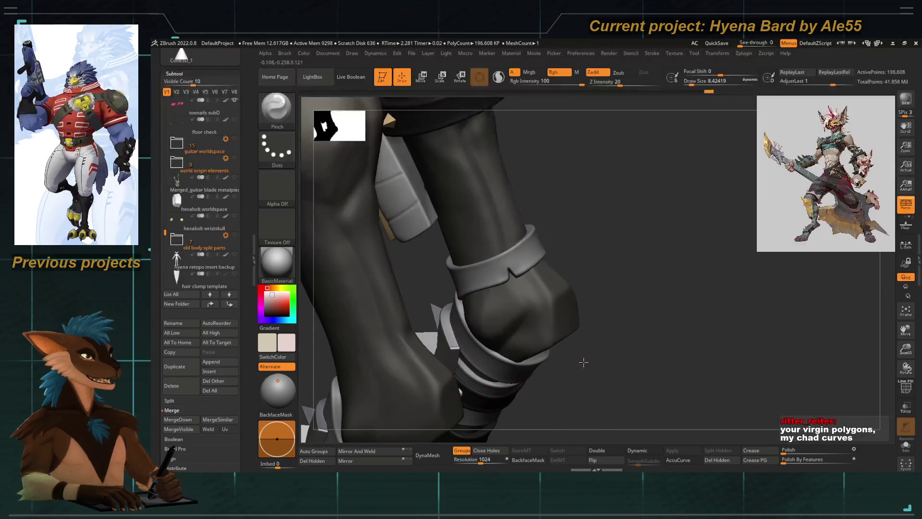
Step: Orbit around both legs, briefly hiding and re-showing the leg wraps
drag(609, 299, 513, 331)
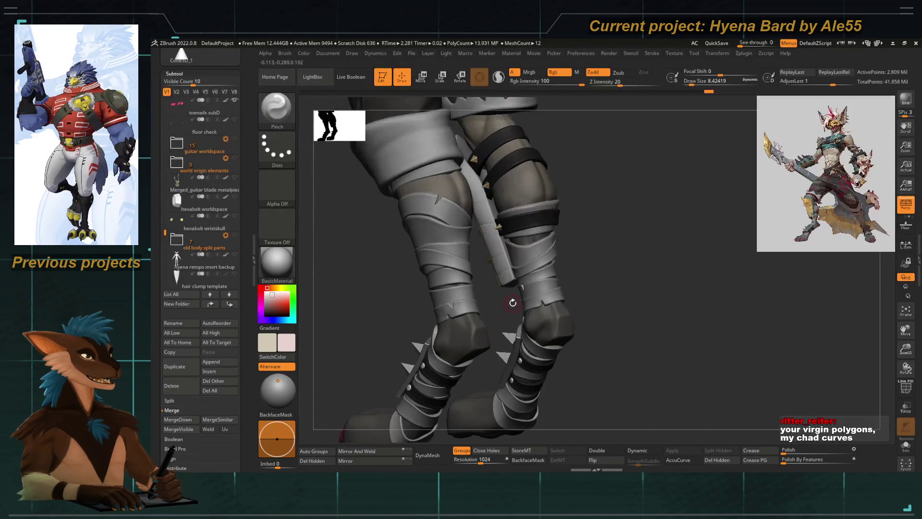
mouse_move(617, 348)
mouse_down()
mouse_move(517, 393)
mouse_move(433, 319)
mouse_up()
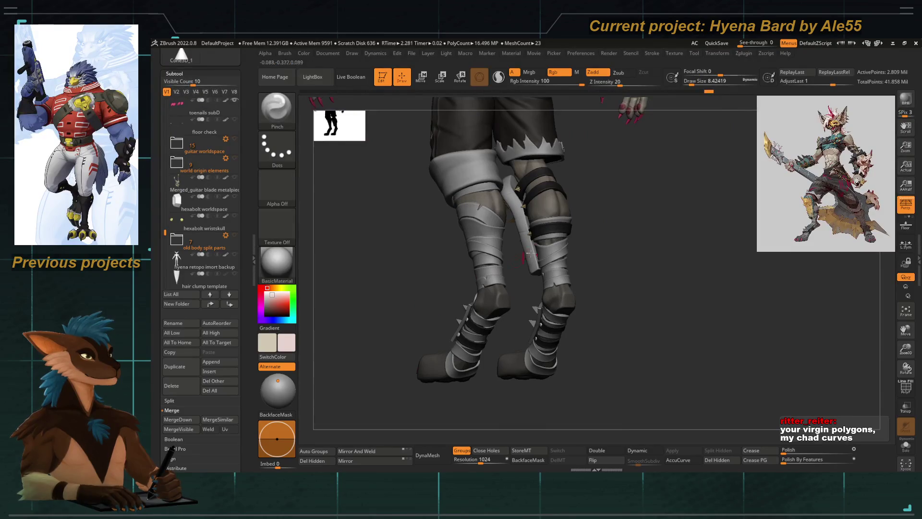
scroll(563, 270, up, 5)
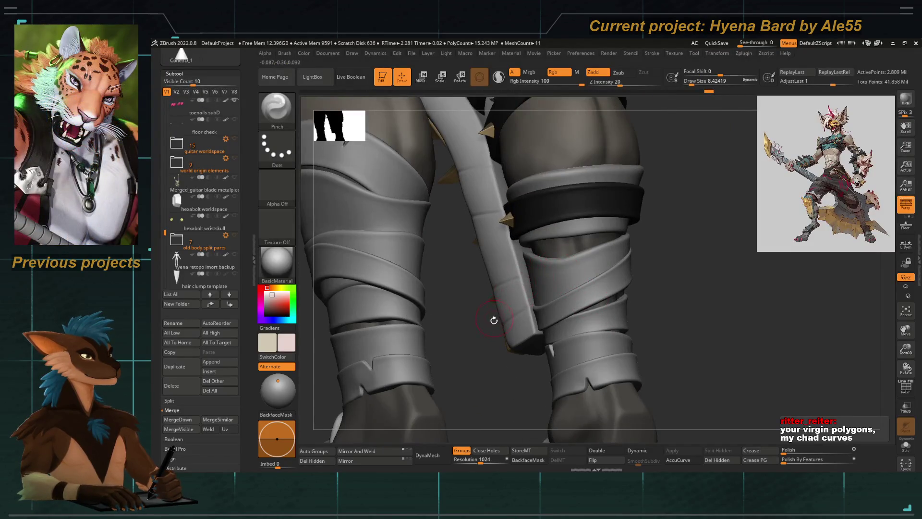
drag(494, 318, 551, 269)
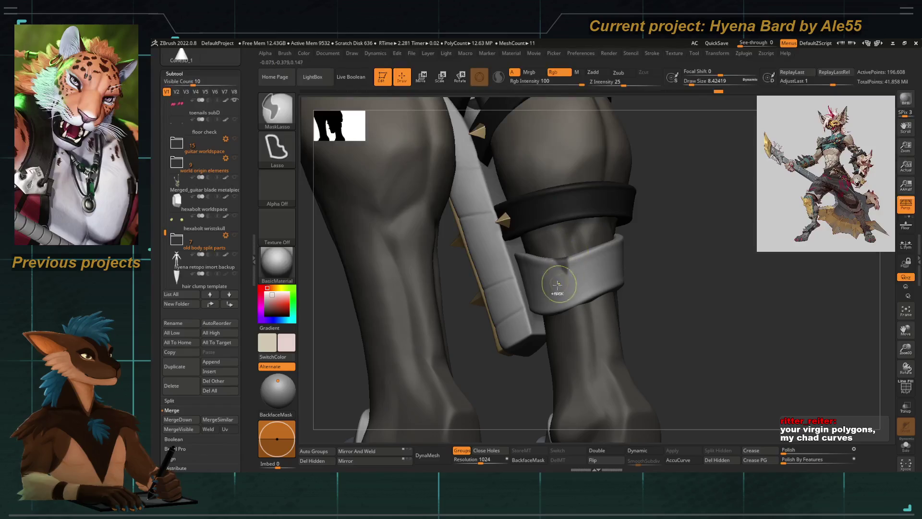
ctrl+shift+click(480, 351)
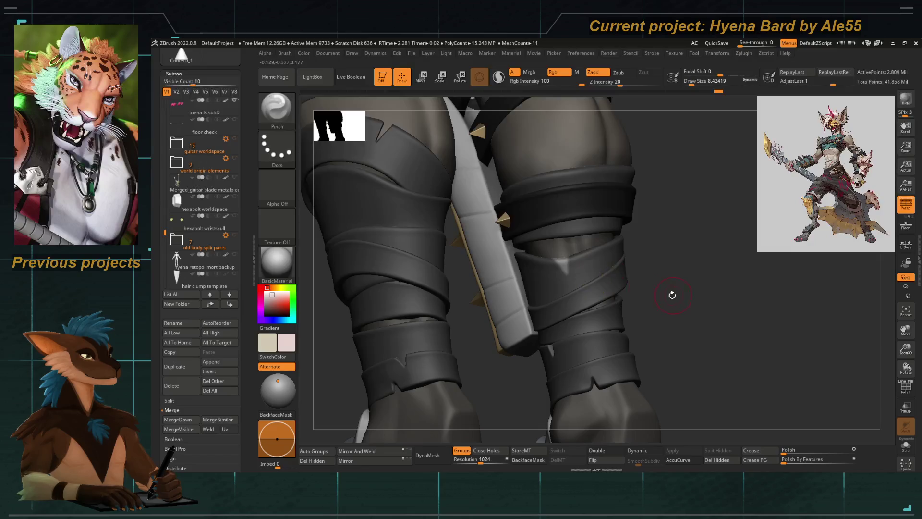
drag(673, 295, 589, 288)
Step: Push the unmasked wrap section into a notch with Transpose Move, then return to Pinch
key(w)
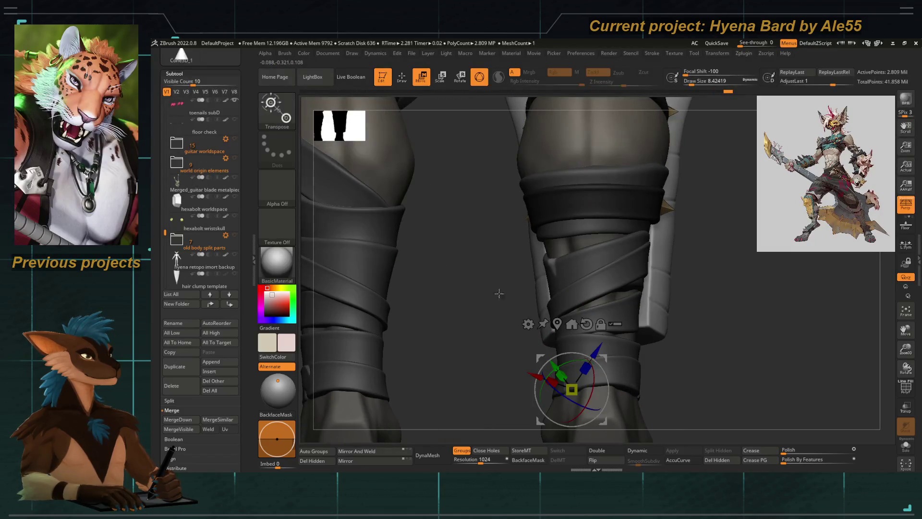
ctrl+right_drag(556, 327, 492, 301)
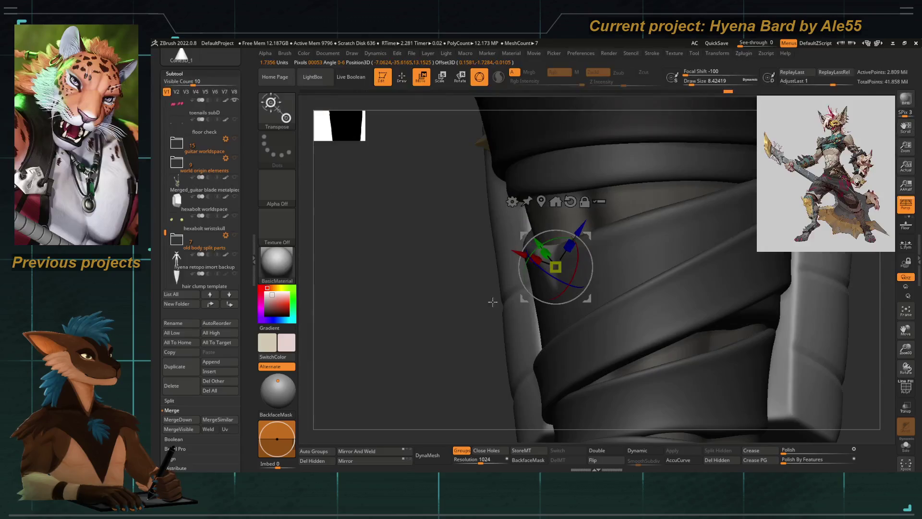
drag(547, 328, 529, 256)
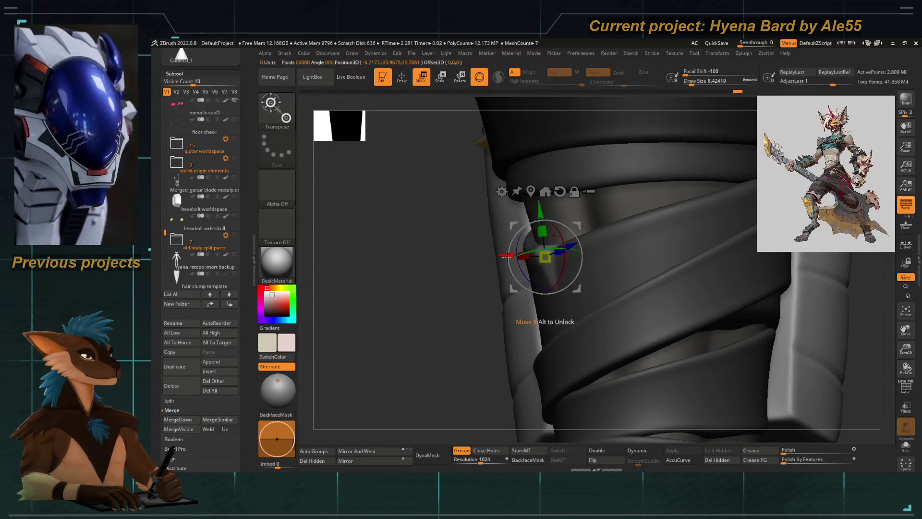
drag(428, 321, 446, 352)
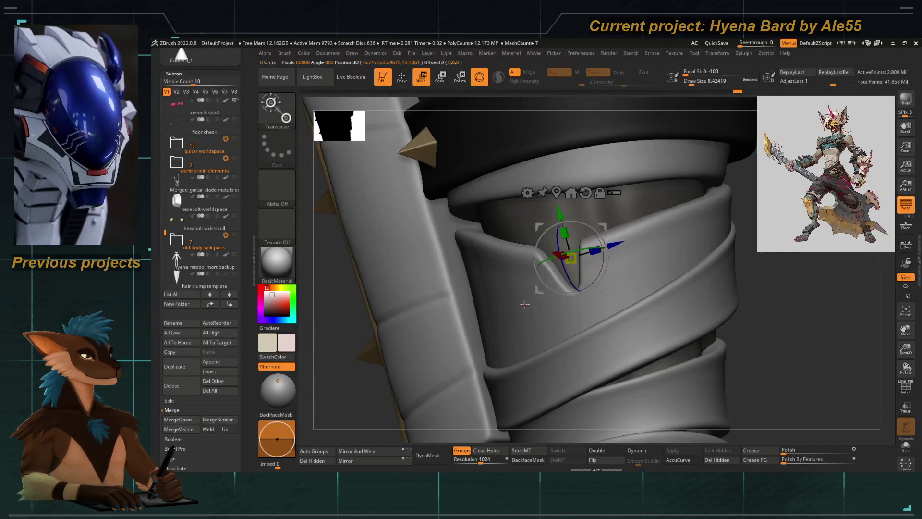
key(b)
key(p)
key(i)
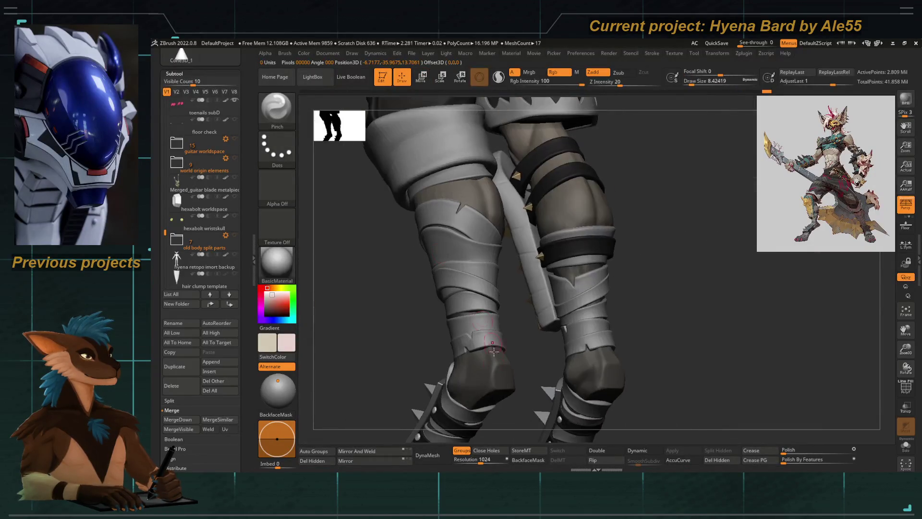
Step: Select the feet bandages subtool and zoom in on the foot
drag(359, 359, 539, 186)
alt+click(465, 259)
mouse_move(464, 259)
mouse_down()
mouse_move(486, 284)
mouse_move(421, 226)
mouse_move(446, 312)
mouse_up()
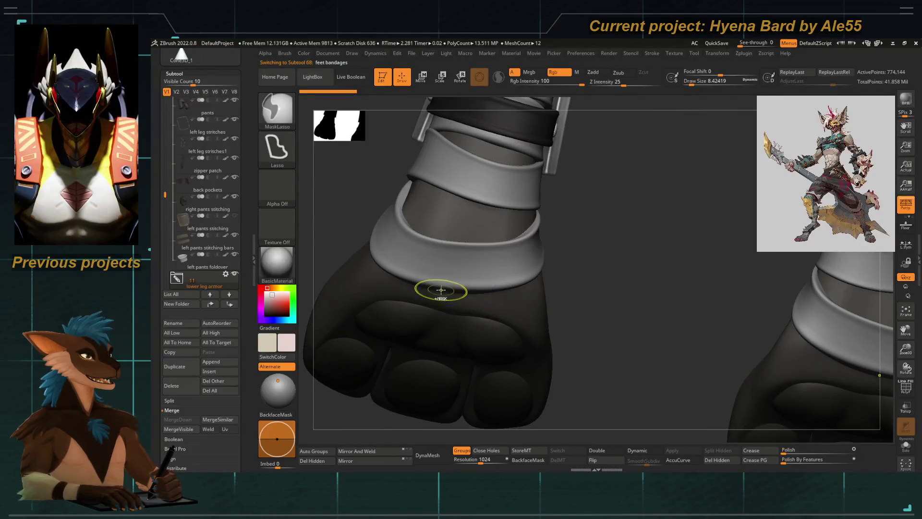
Step: Collapse the projection settings and subdivide the foot bandages one more level
scroll(189, 197, down, 2)
scroll(189, 197, down, 3)
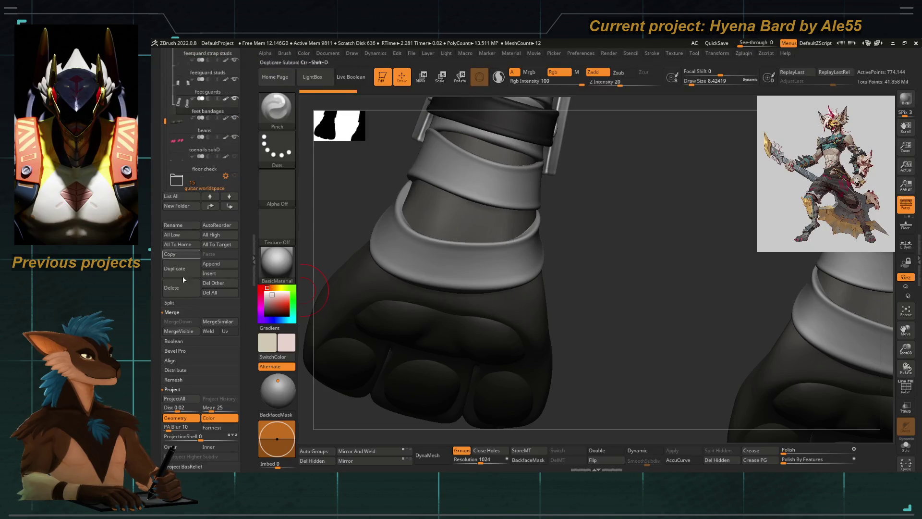
drag(155, 404, 175, 229)
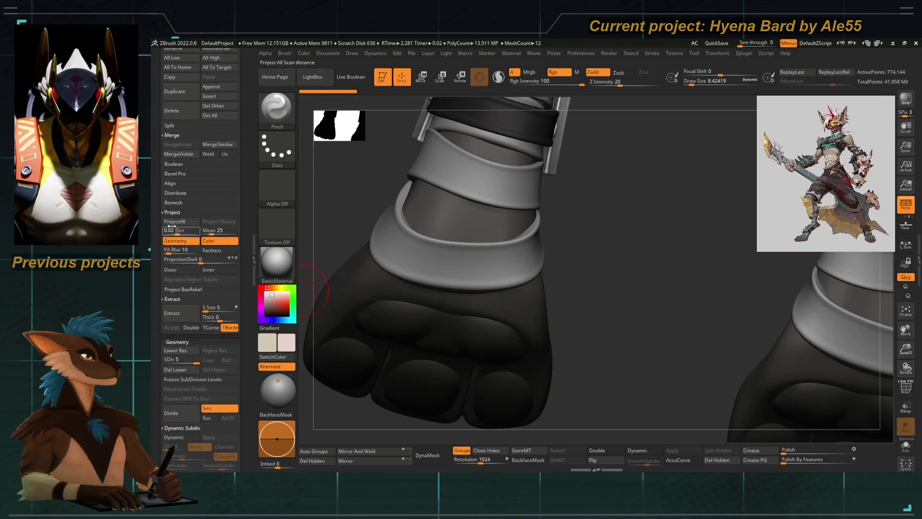
click(174, 211)
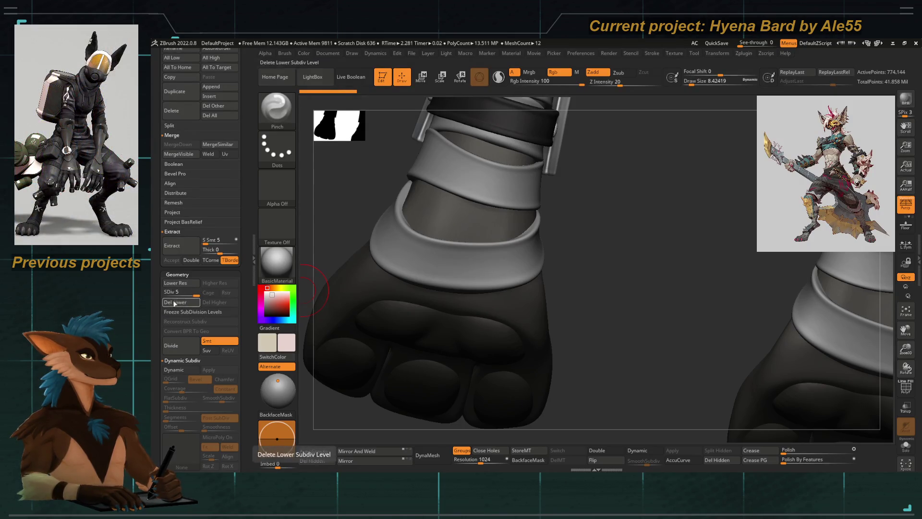
key(ctrl+d)
Step: Mask the middle boot band and move the freed wedge with the Transpose gizmo
right_drag(398, 303, 459, 271)
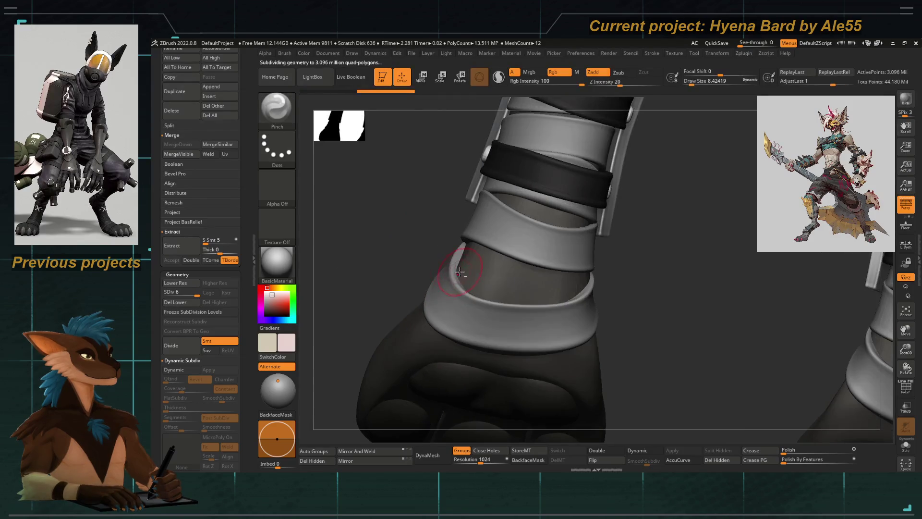
right_drag(381, 276, 501, 285)
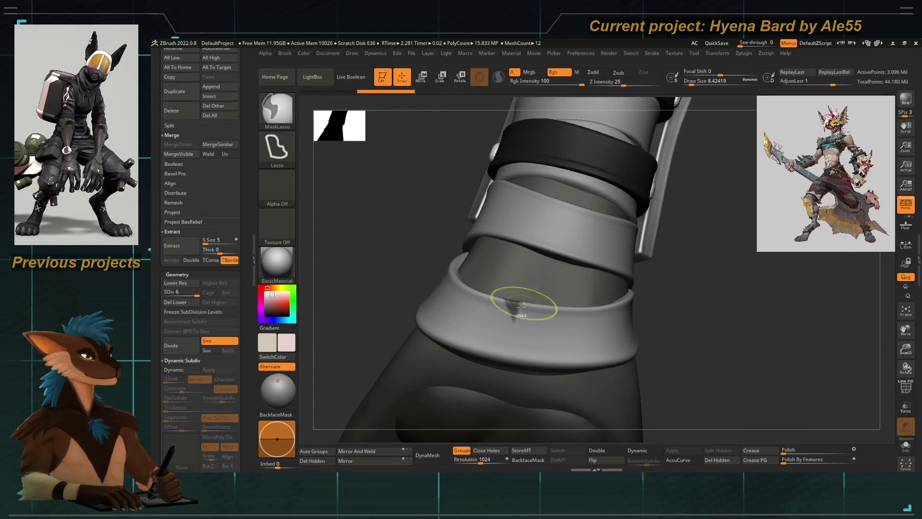
ctrl+click(356, 163)
right_drag(441, 276, 403, 262)
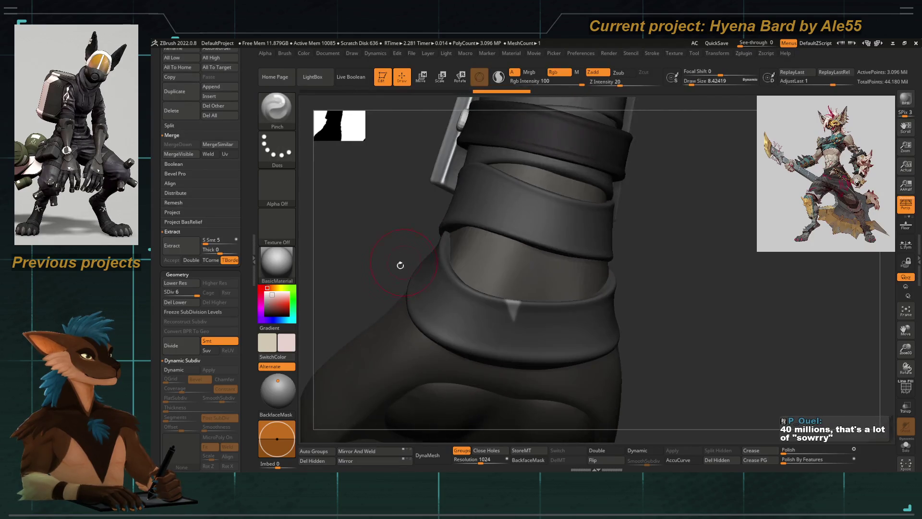
ctrl+drag(360, 268, 347, 209)
right_drag(347, 209, 380, 277)
key(w)
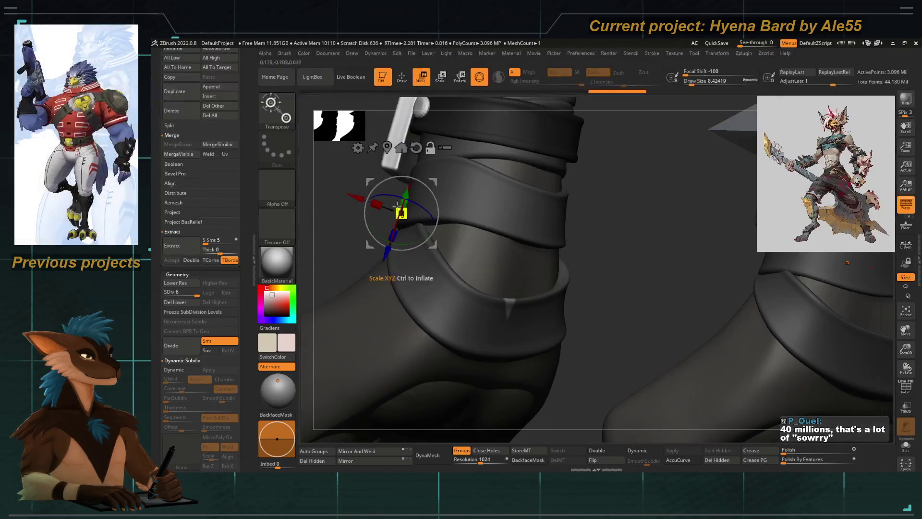
click(387, 147)
right_drag(569, 339, 589, 299)
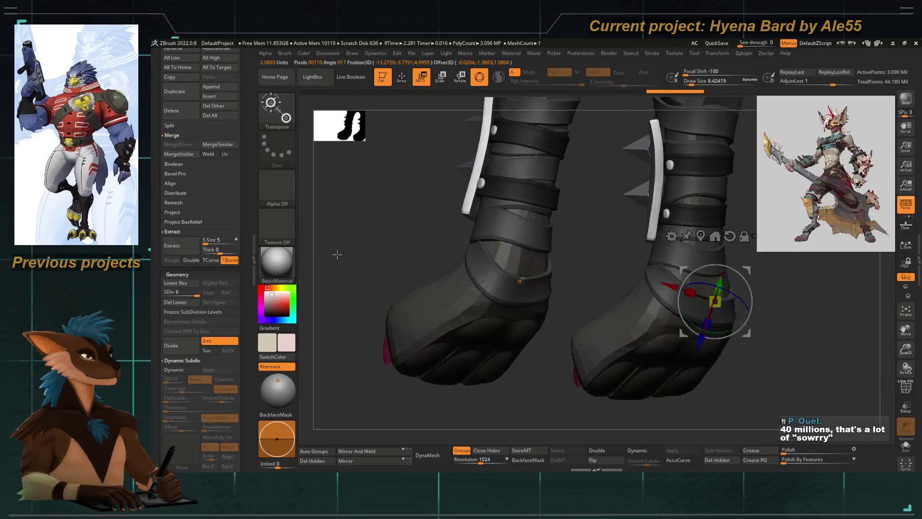
key(q)
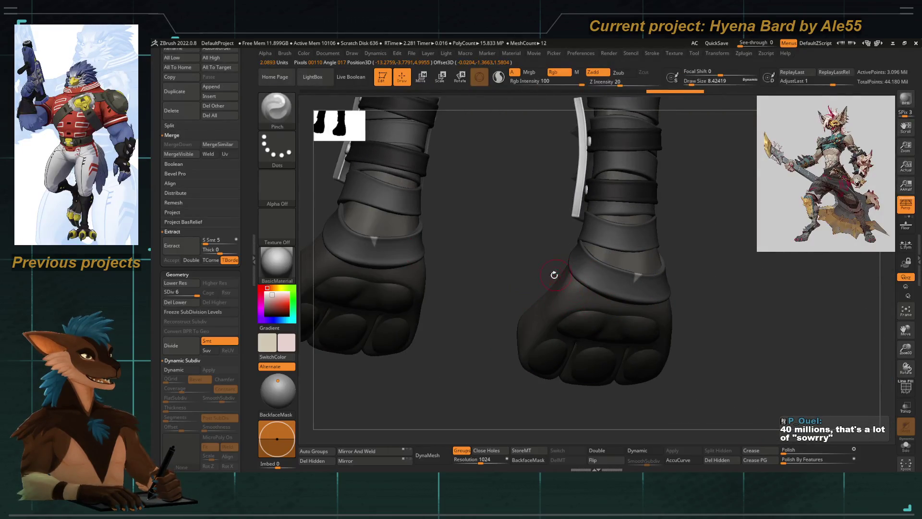
Step: Re-mask the boot bands and reposition the strap notch with the move gizmo
ctrl+click(505, 316)
ctrl+click(480, 269)
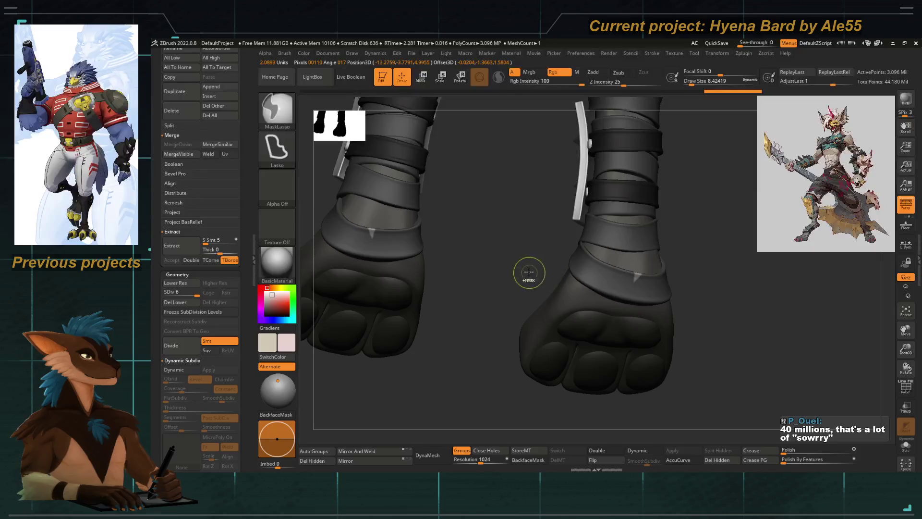
key(w)
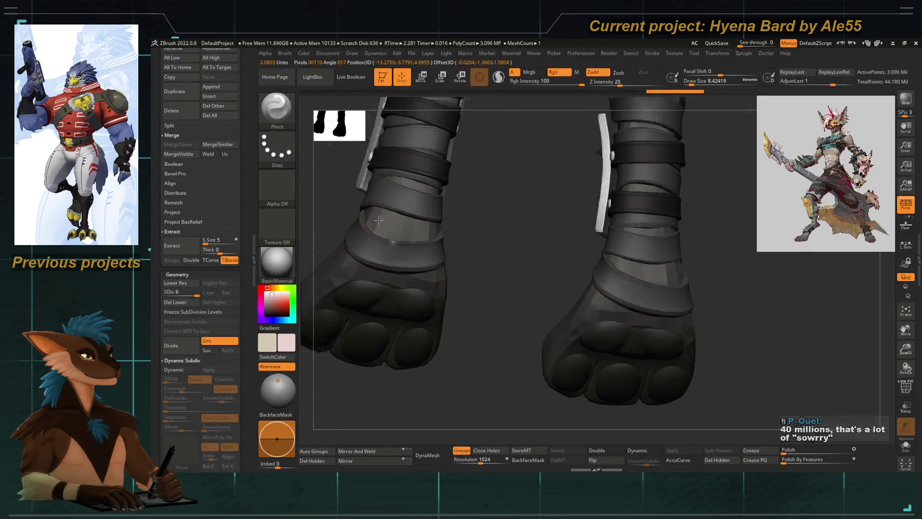
ctrl+right_drag(514, 264, 392, 257)
click(367, 260)
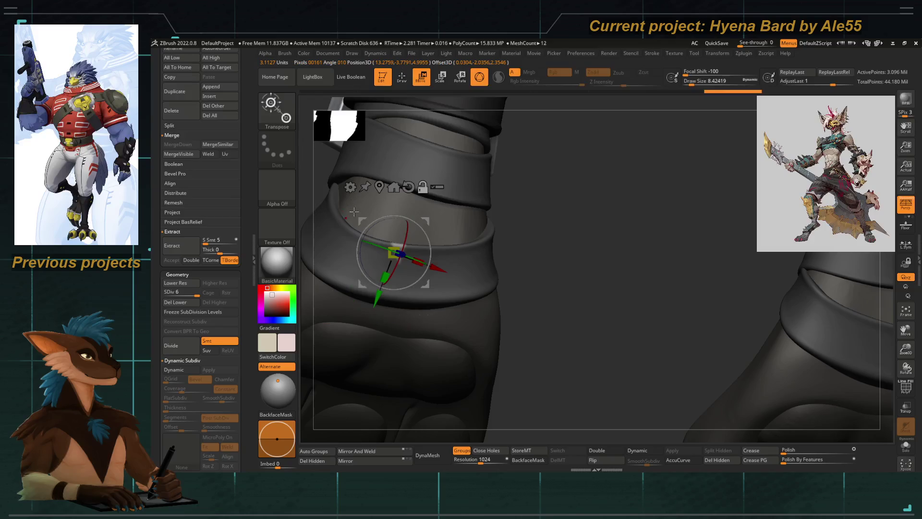
mouse_move(576, 307)
mouse_down()
mouse_move(617, 326)
mouse_move(380, 312)
mouse_move(634, 317)
mouse_move(455, 275)
mouse_up()
click(407, 184)
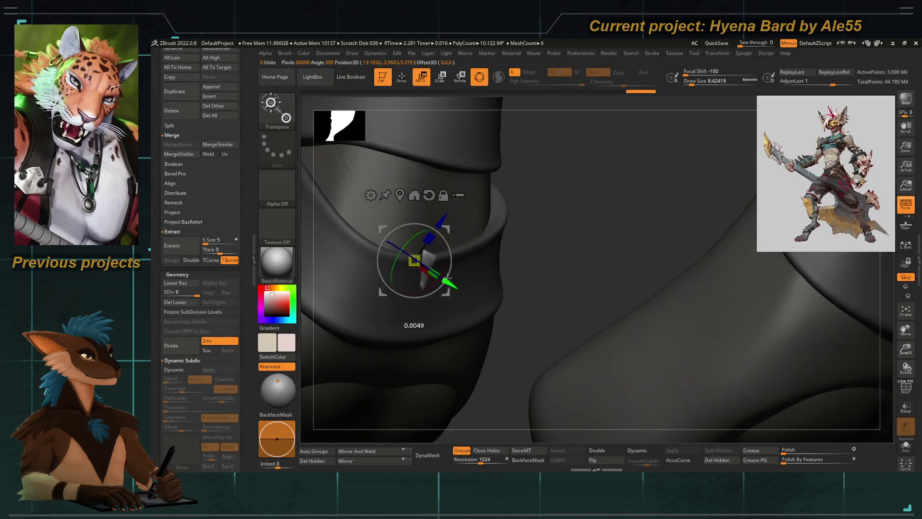
drag(542, 273, 443, 248)
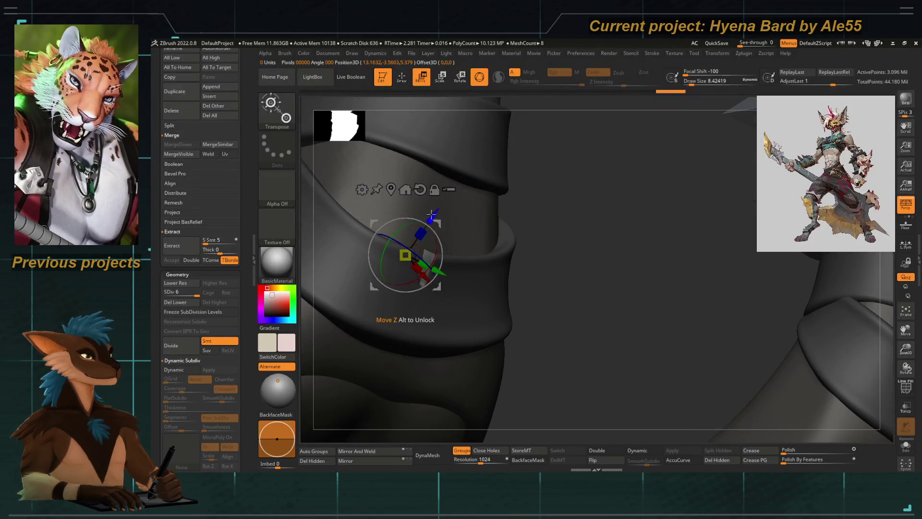
Step: Sharpen the notch with Pinch and display polygroup colours on the ankle wraps
key(b)
key(p)
key(i)
drag(535, 325, 392, 283)
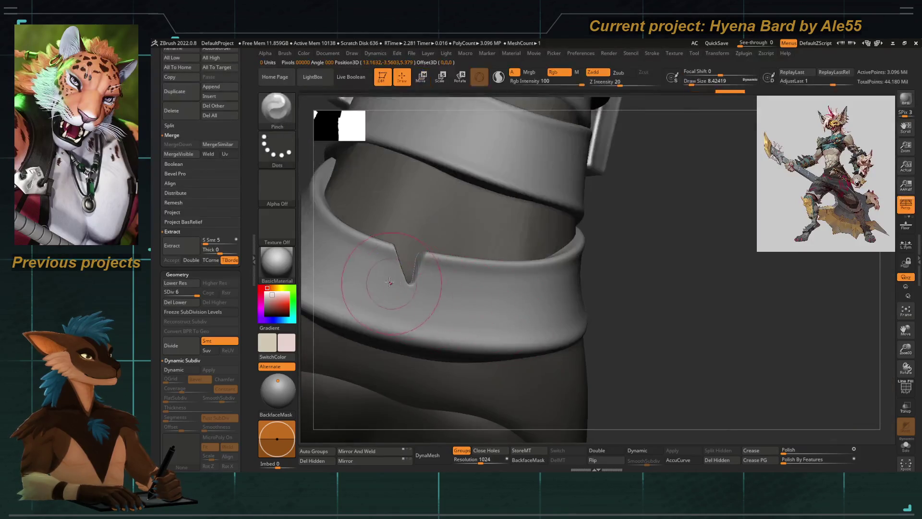
key(b)
key(Escape)
mouse_move(425, 280)
alt+mouse_down()
mouse_move(511, 317)
mouse_move(404, 354)
mouse_move(505, 285)
mouse_move(388, 277)
alt+mouse_up()
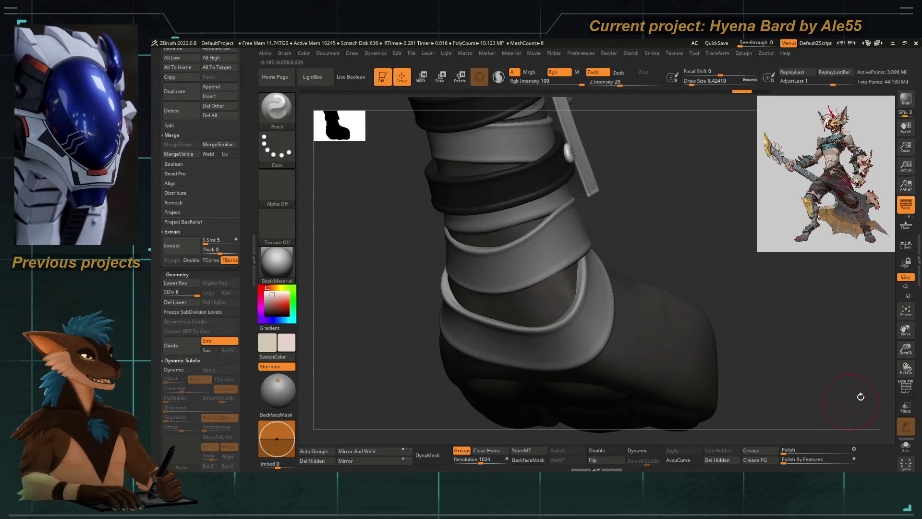
click(904, 392)
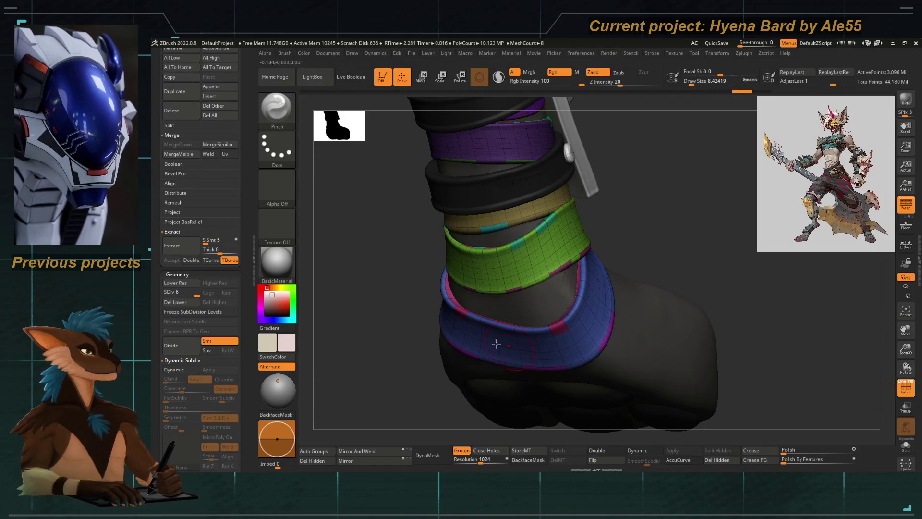
mouse_move(384, 233)
mouse_down()
mouse_move(419, 249)
mouse_move(459, 321)
mouse_up()
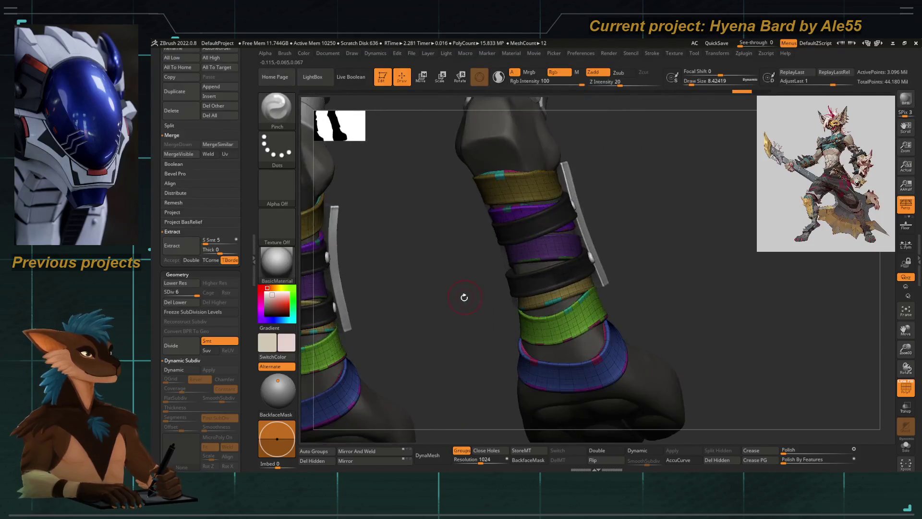
mouse_move(500, 336)
mouse_down()
mouse_move(521, 356)
mouse_move(461, 345)
mouse_up()
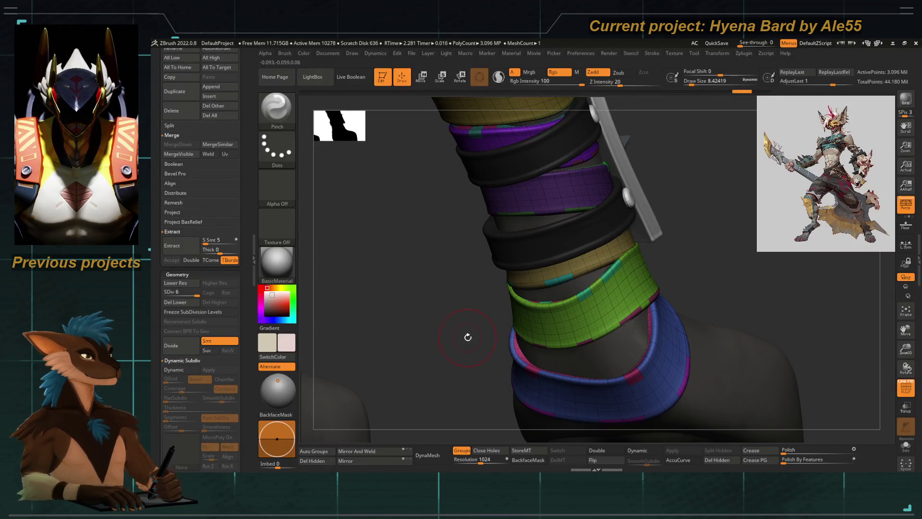
drag(452, 347, 455, 336)
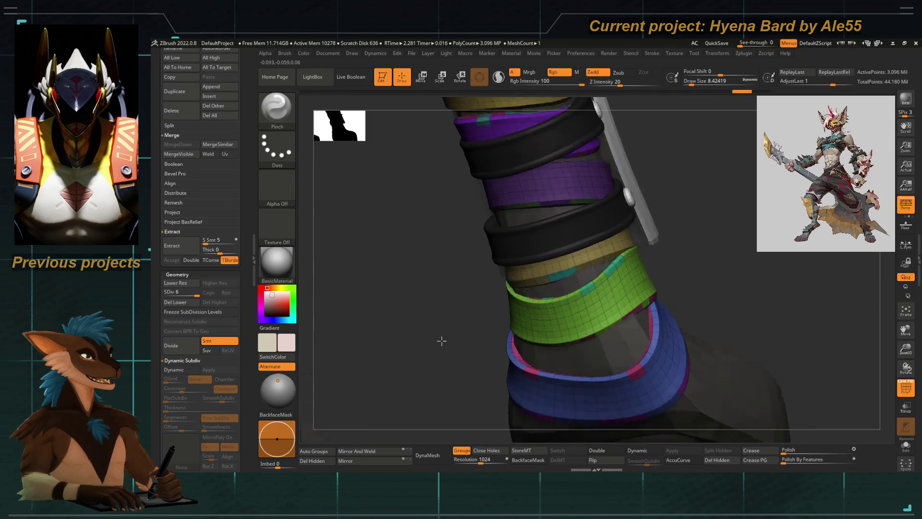
drag(553, 315, 389, 344)
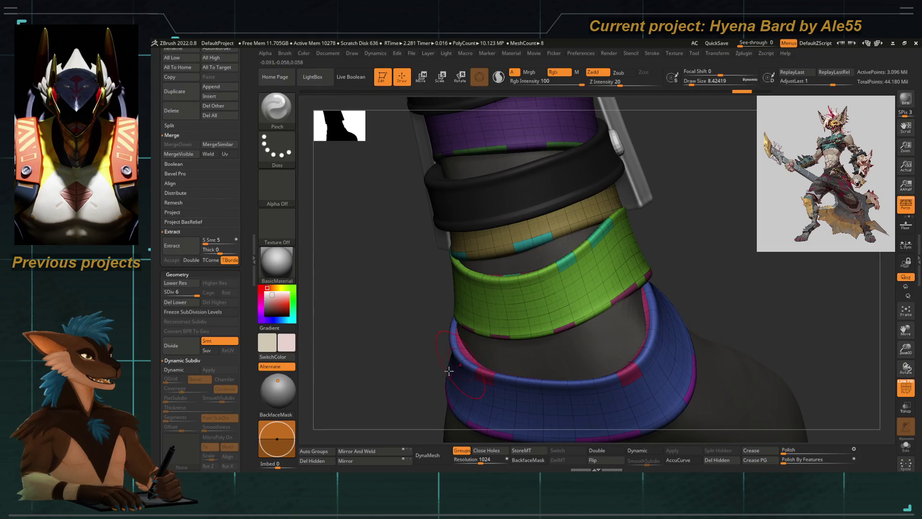
mouse_move(425, 364)
mouse_down()
mouse_move(535, 292)
mouse_move(386, 318)
mouse_move(541, 315)
mouse_move(428, 295)
mouse_move(440, 266)
mouse_move(427, 246)
mouse_move(467, 359)
mouse_up()
click(896, 389)
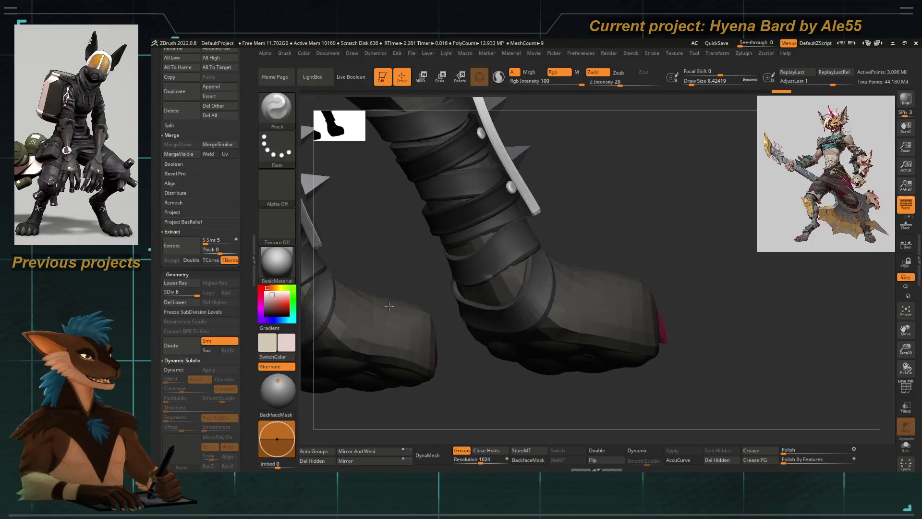
Step: Isolate the foot bandages and shift the unmasked ankle strap piece slightly with the gizmo
ctrl+shift+click(496, 271)
drag(496, 272, 344, 125)
mouse_move(527, 299)
mouse_down()
mouse_move(495, 246)
mouse_move(367, 357)
mouse_up()
key(w)
click(493, 247)
drag(454, 195, 474, 180)
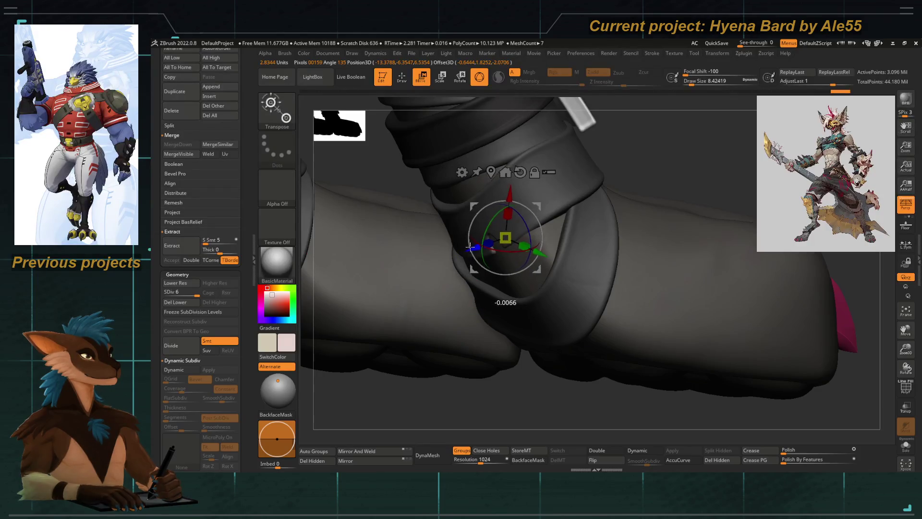
Step: Look down on the boot, go back to the pinching brush, and zoom out behind both legs
mouse_move(483, 320)
mouse_down()
mouse_move(468, 388)
mouse_move(491, 253)
mouse_up()
key(q)
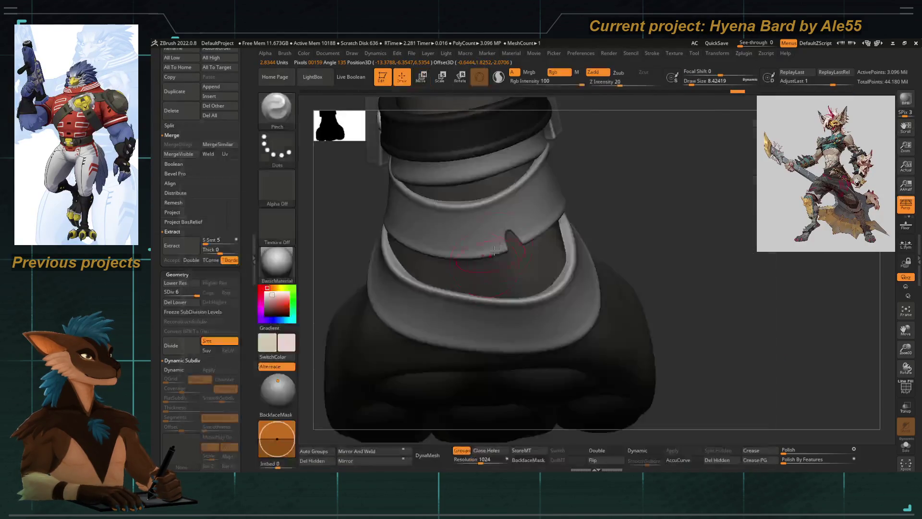
drag(504, 220, 410, 332)
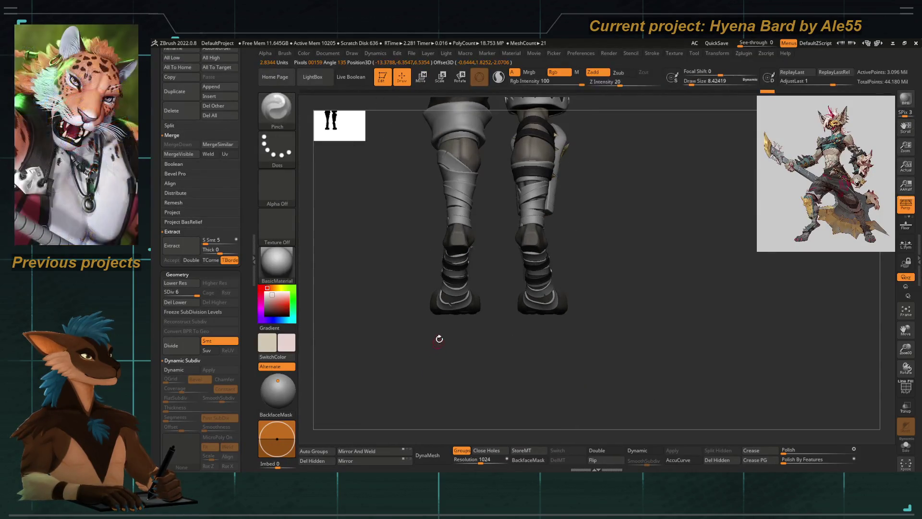
Step: Zoom in on both boots and pick the Move Topological brush at a medium draw size
drag(409, 332, 459, 312)
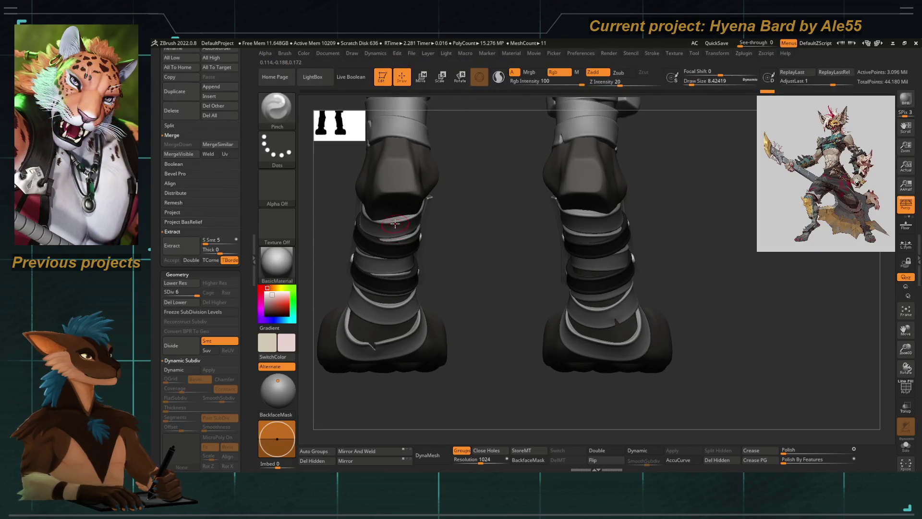
key(b)
key(m)
key(t)
key(bracketright)
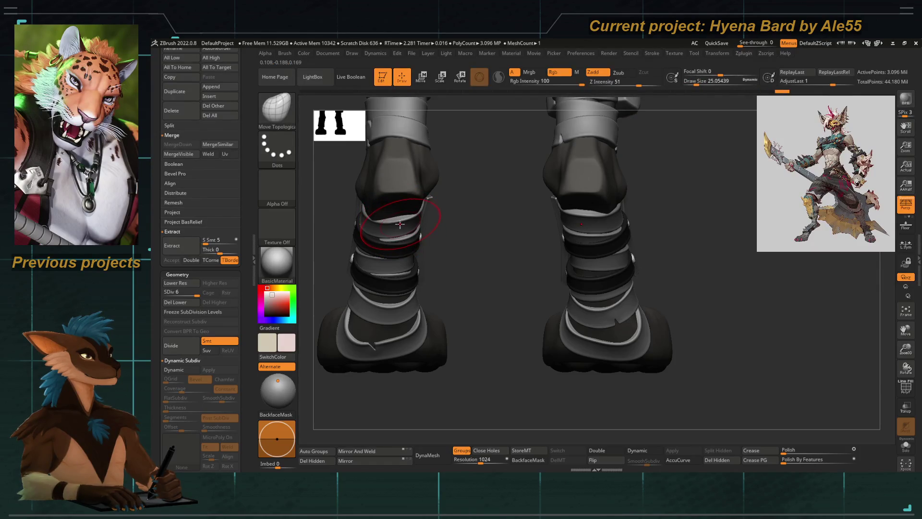
mouse_move(396, 212)
mouse_down()
mouse_move(376, 223)
mouse_move(390, 229)
mouse_up()
right_drag(393, 217, 390, 229)
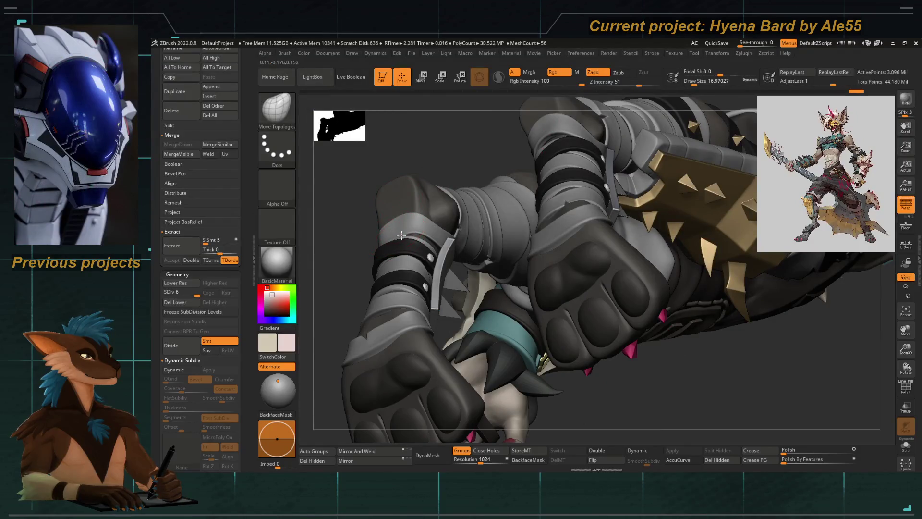
Step: Undo five recent edits with Ctrl+Z to step back toward the rear two-legs view
key(ctrl+z)
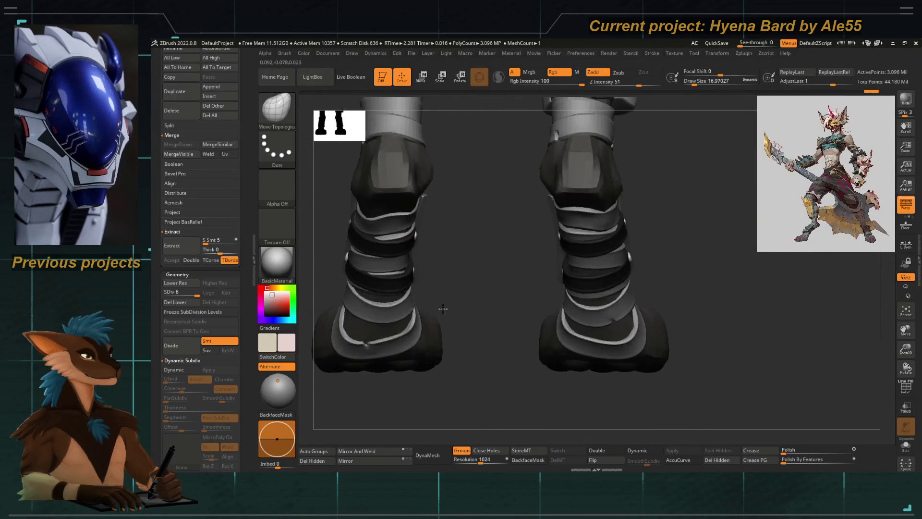
key(ctrl+z)
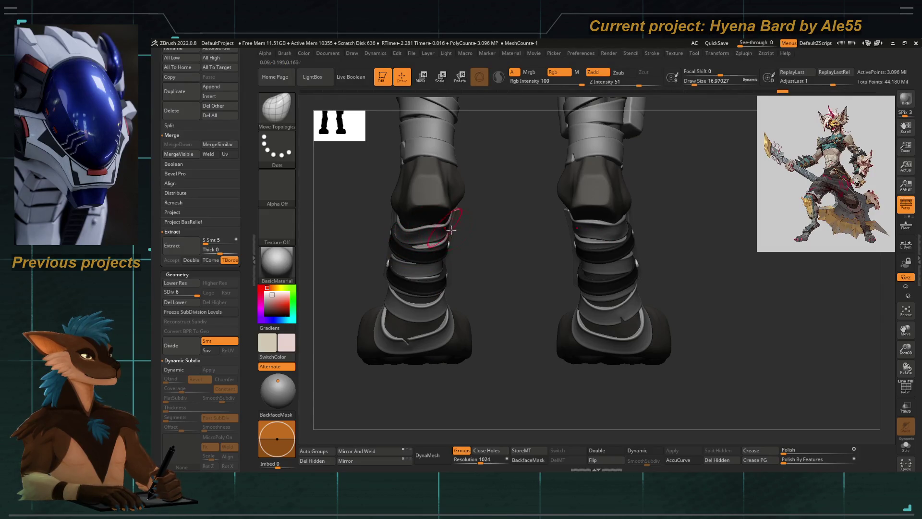
key(ctrl+z)
key(ctrl+z)
key(ctrl+z)
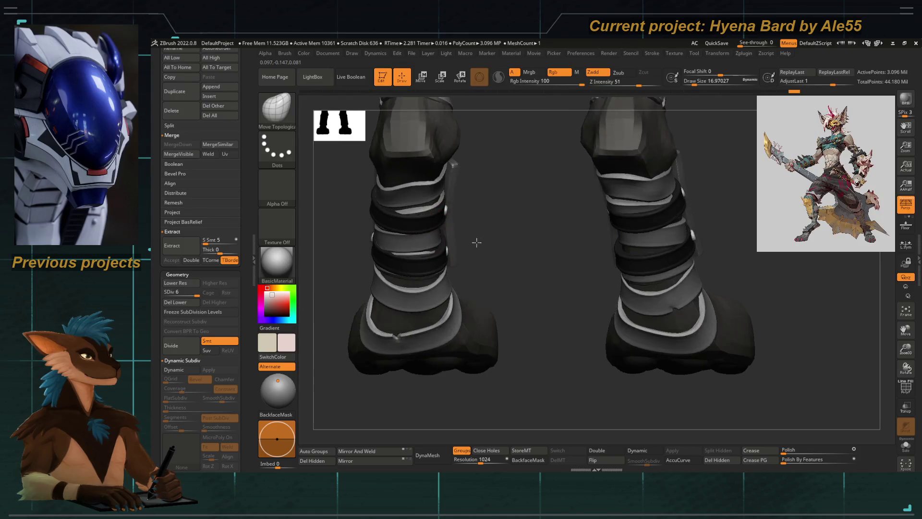
key(ctrl+z)
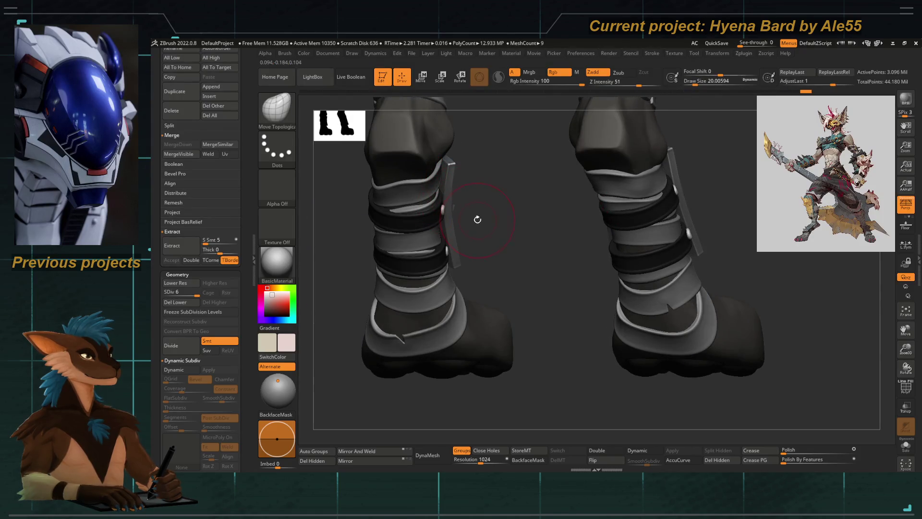
key(ctrl+z)
key(ctrl+z)
key(ctrl+z)
key(ctrl+z)
key(ctrl+z)
key(ctrl+z)
key(ctrl+z)
key(ctrl+z)
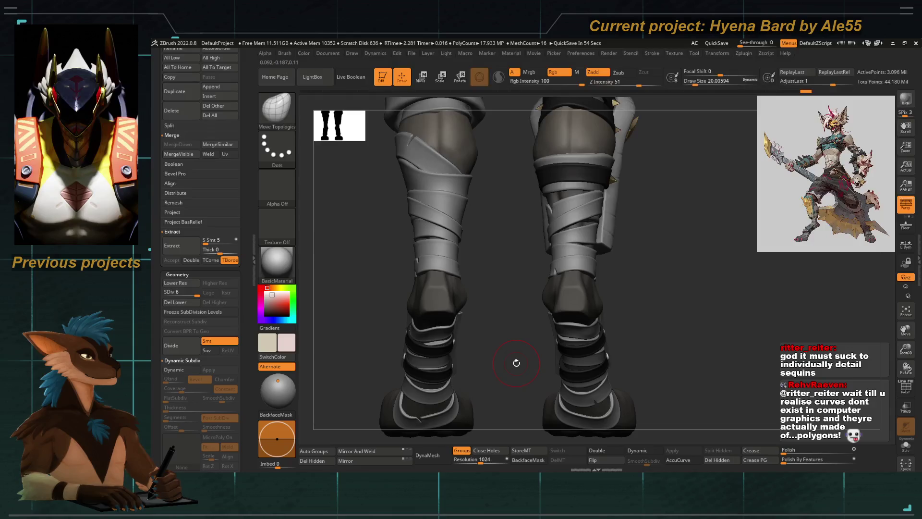
Step: Undo once more and orbit round to a front view of both legs
key(ctrl+z)
key(ctrl+z)
key(ctrl+z)
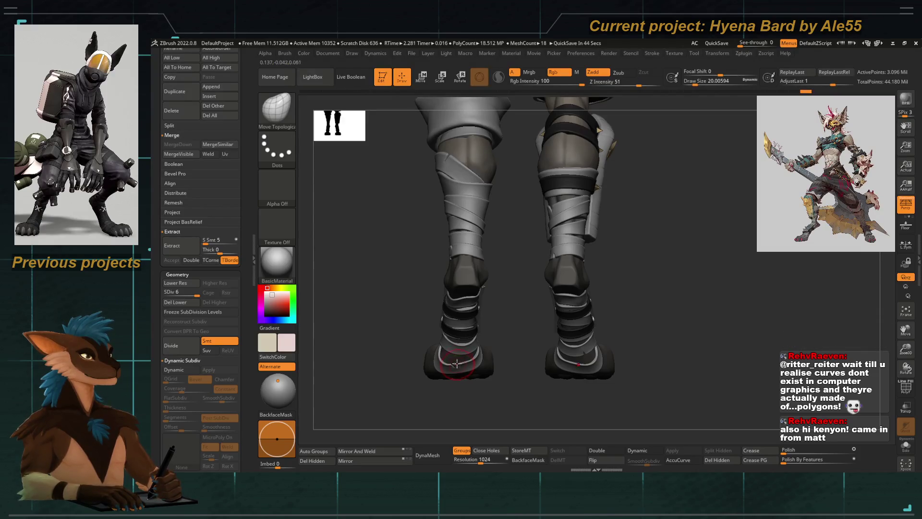
mouse_move(452, 332)
right_down()
mouse_move(514, 367)
mouse_move(512, 237)
mouse_move(526, 263)
right_up()
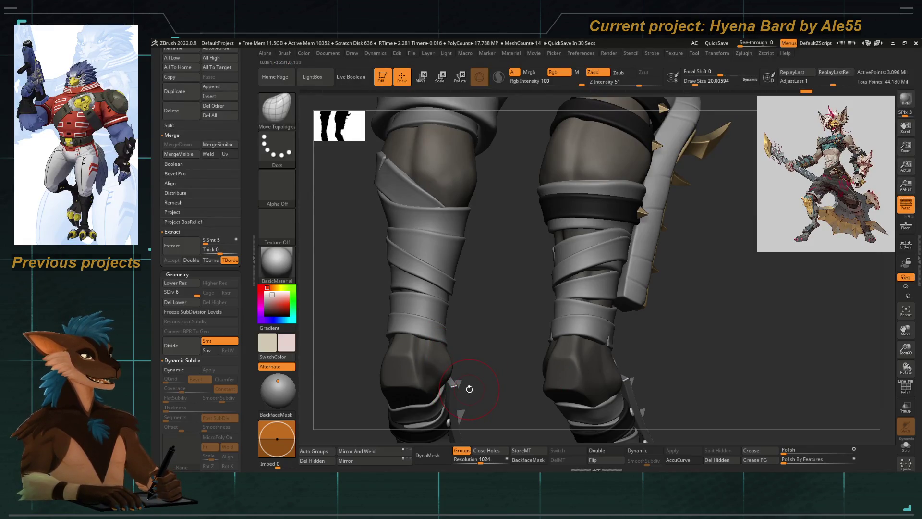
drag(485, 385, 498, 294)
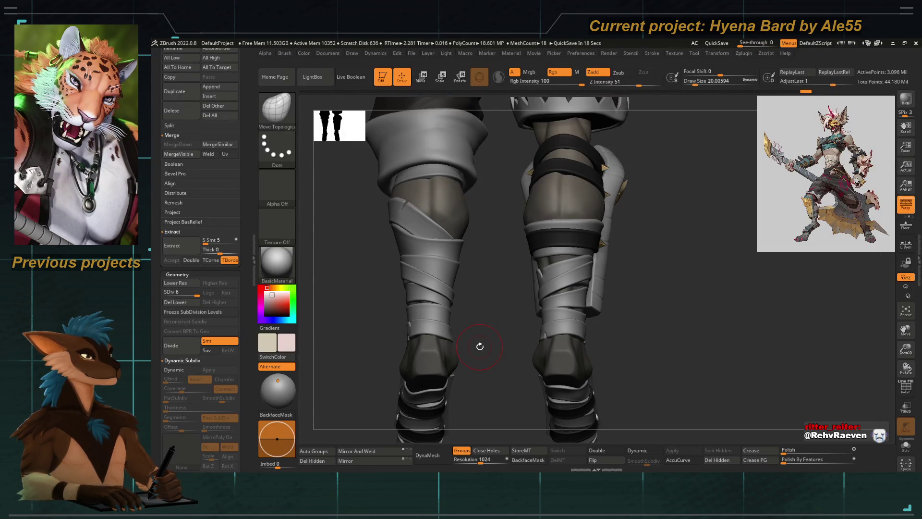
mouse_move(477, 341)
right_down()
mouse_move(537, 239)
mouse_move(502, 270)
mouse_move(534, 299)
right_up()
Step: Select the lower leg bandages as SubTool 58, close in on one ankle, and lasso-mask the strap
alt+click(502, 270)
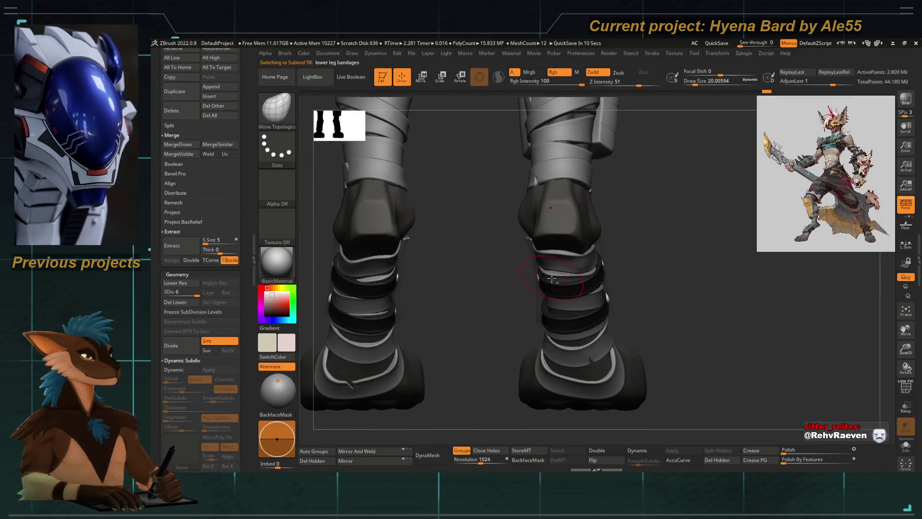
mouse_move(539, 293)
right_down()
mouse_move(409, 287)
mouse_move(498, 241)
mouse_move(463, 339)
right_up()
mouse_move(424, 245)
ctrl+mouse_down()
mouse_move(480, 259)
mouse_move(503, 224)
ctrl+mouse_up()
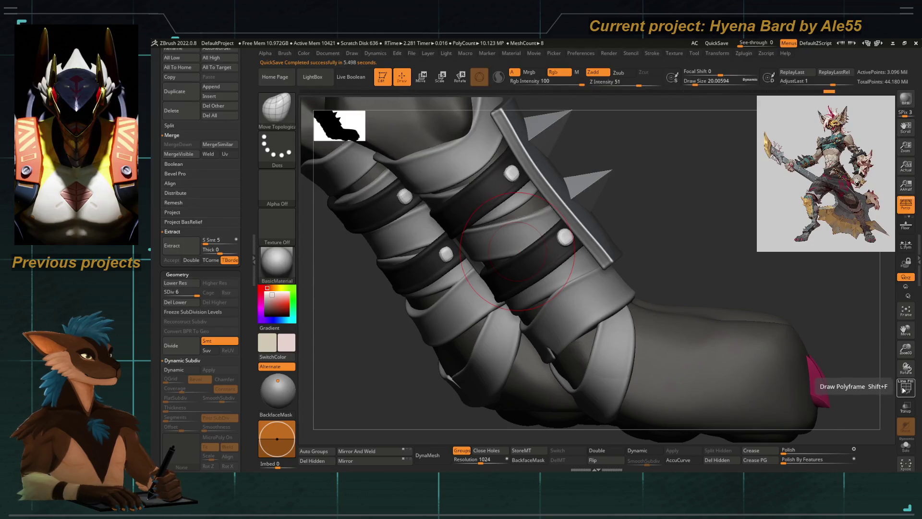
Step: Turn on PolyF, split the strap mesh with Auto Groups, and unmask the middle strap band
click(903, 390)
click(308, 451)
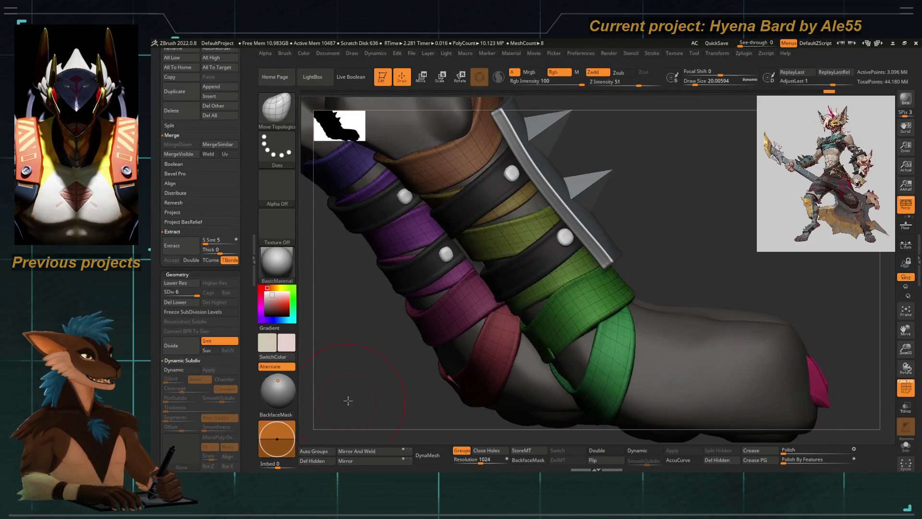
drag(347, 401, 492, 248)
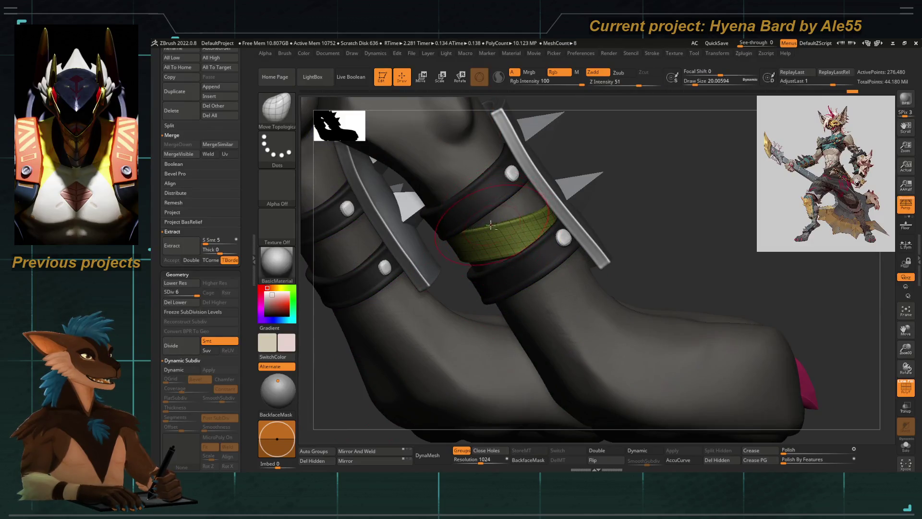
scroll(491, 224, up, 3)
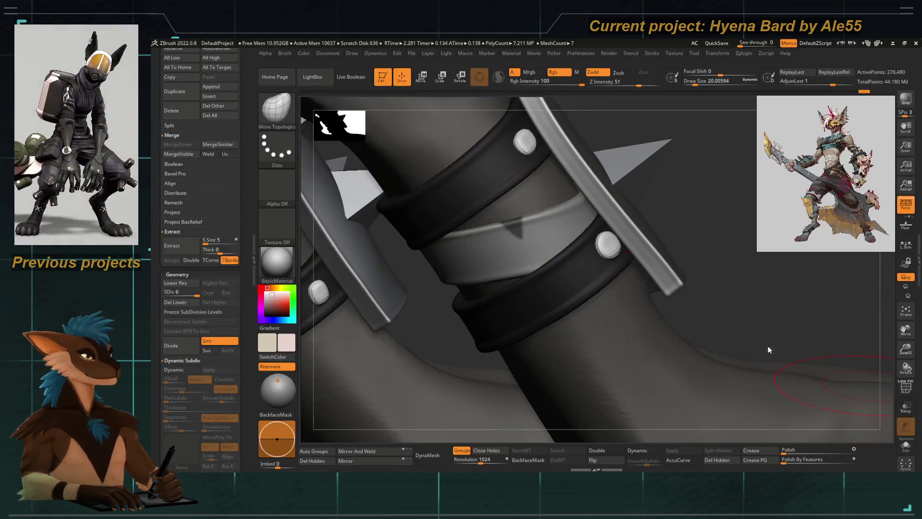
scroll(444, 280, down, 3)
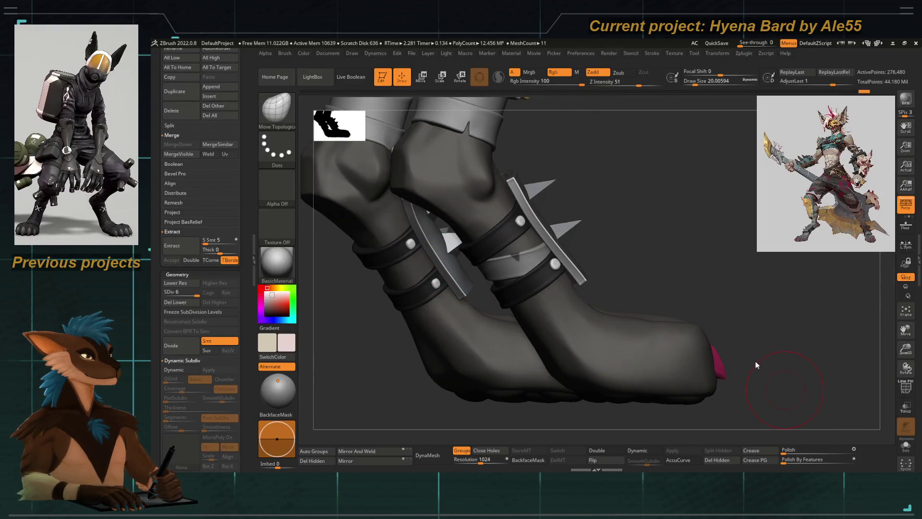
right_drag(480, 301, 475, 287)
ctrl+alt+drag(467, 309, 463, 312)
Step: Switch to Move Topological and nudge the middle strap band slightly downward with the gizmo
key(b)
key(m)
key(t)
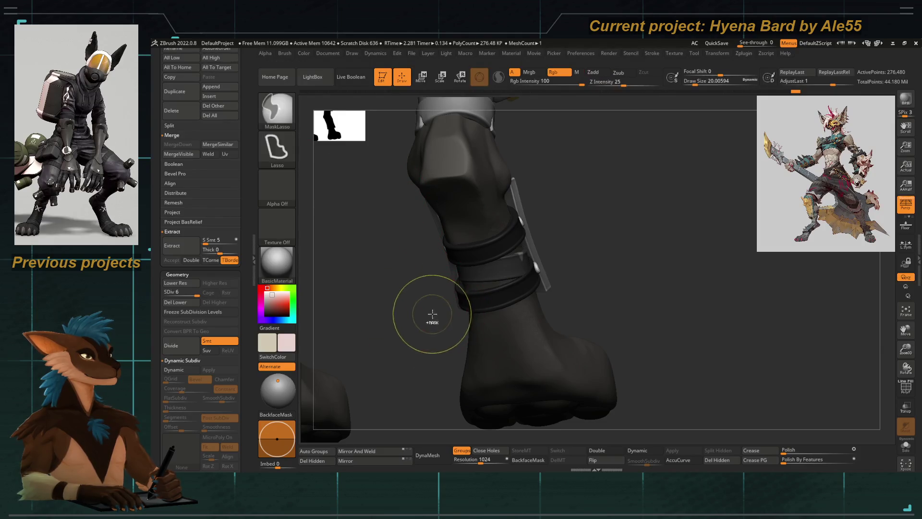
key(w)
click(525, 175)
right_drag(525, 175, 365, 279)
alt+click(453, 259)
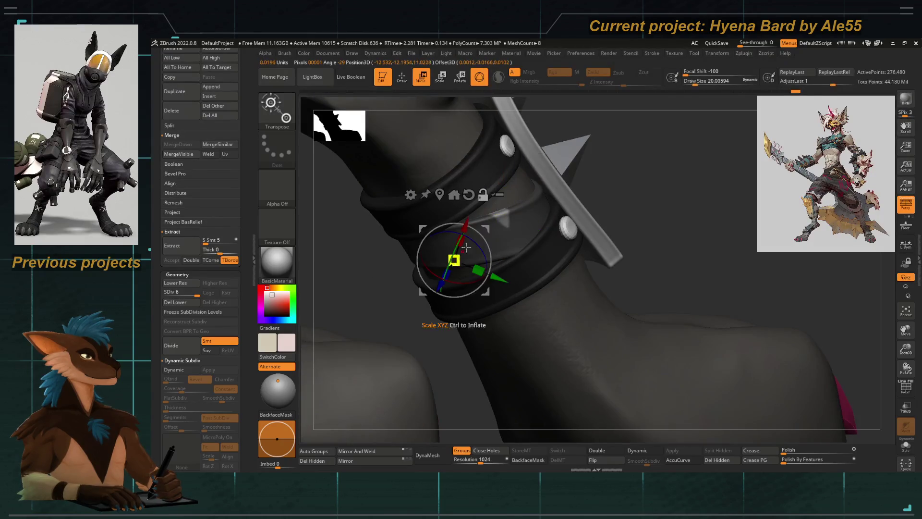
mouse_move(501, 221)
right_down()
mouse_move(533, 224)
mouse_move(513, 193)
right_up()
drag(499, 169, 498, 181)
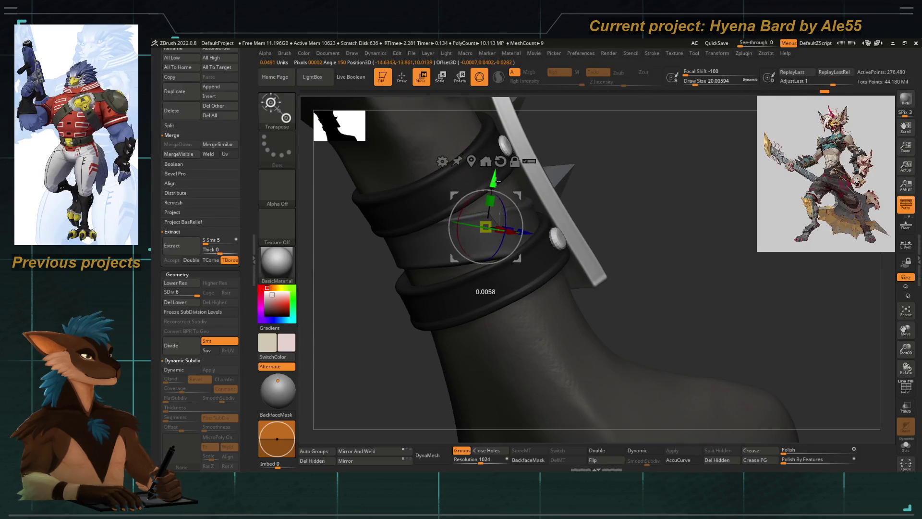
Step: Return to sculpting and select the Pinch brush for cutting the notch
key(q)
right_drag(618, 215, 417, 267)
key(b)
key(p)
key(i)
key(space)
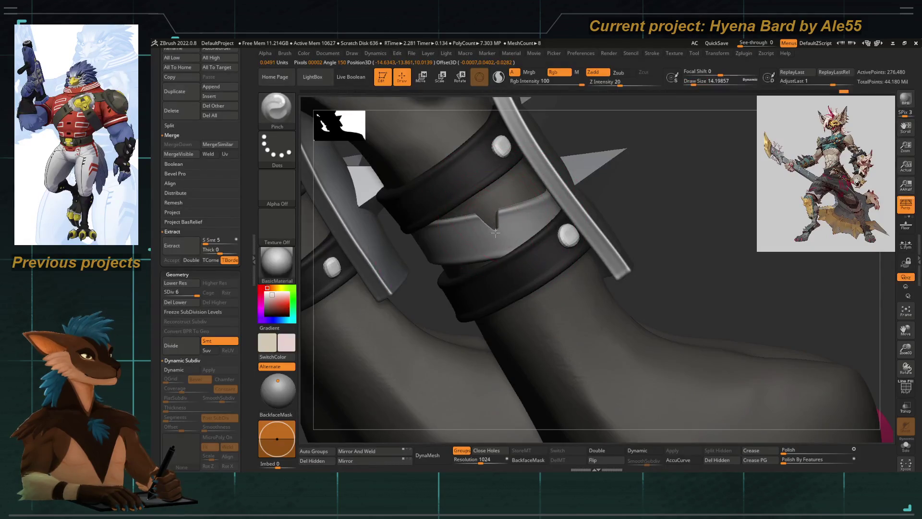
Step: Show the full model again, zoom in closely on the straps, and reposition the gizmo higher
ctrl+shift+click(644, 187)
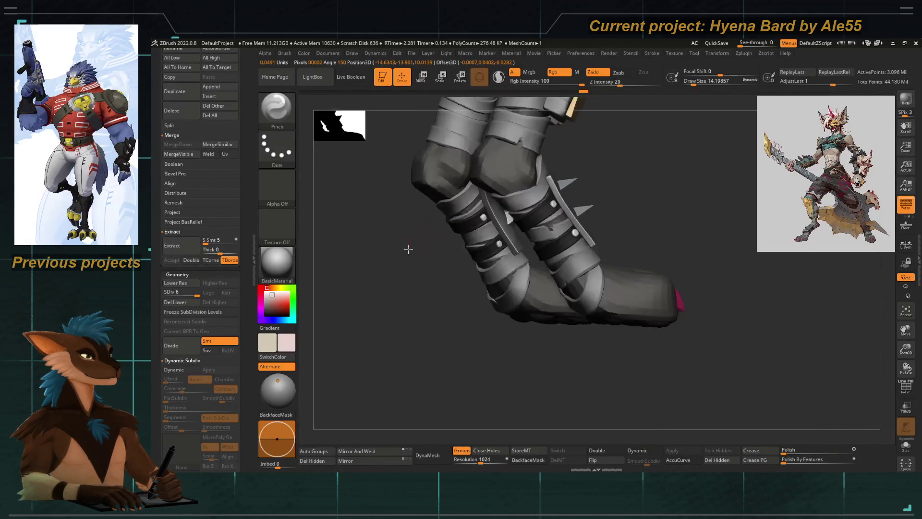
right_drag(418, 243, 454, 279)
mouse_move(457, 206)
right_down()
mouse_move(390, 251)
mouse_move(419, 239)
right_up()
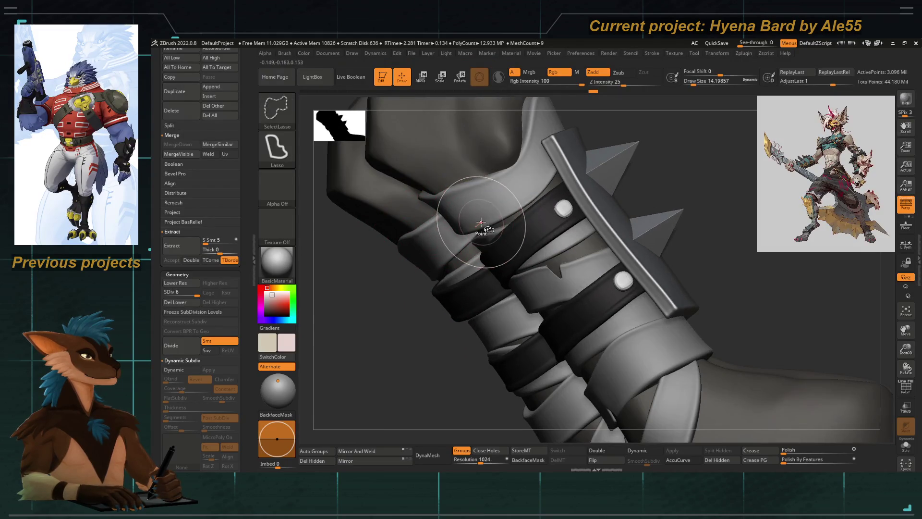
mouse_move(462, 195)
right_down()
mouse_move(375, 317)
mouse_move(457, 196)
right_up()
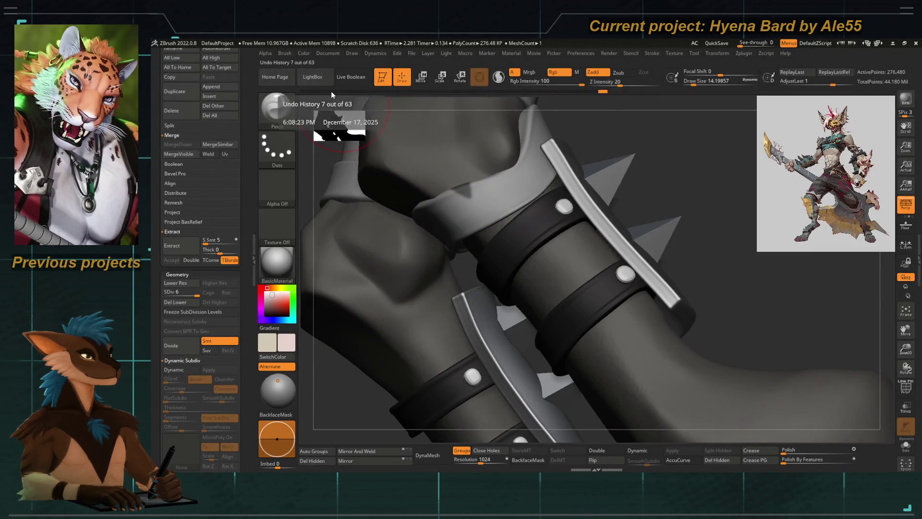
key(w)
click(541, 213)
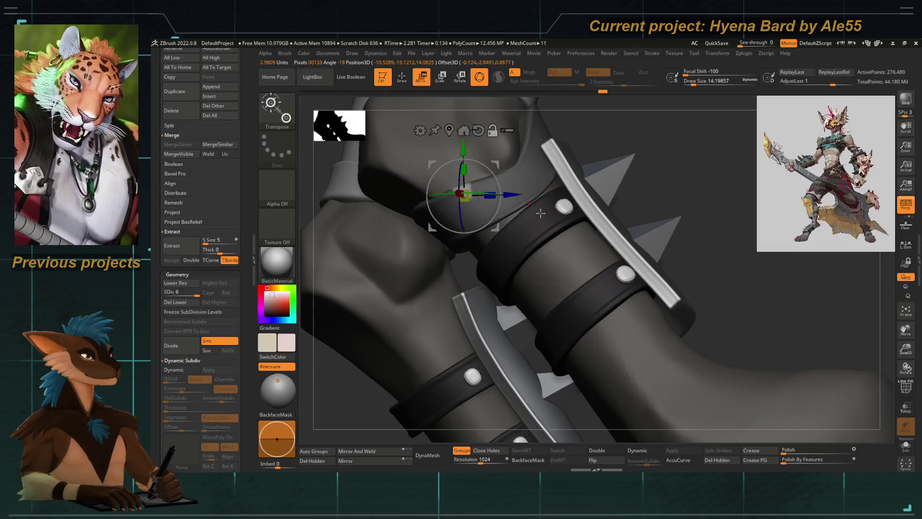